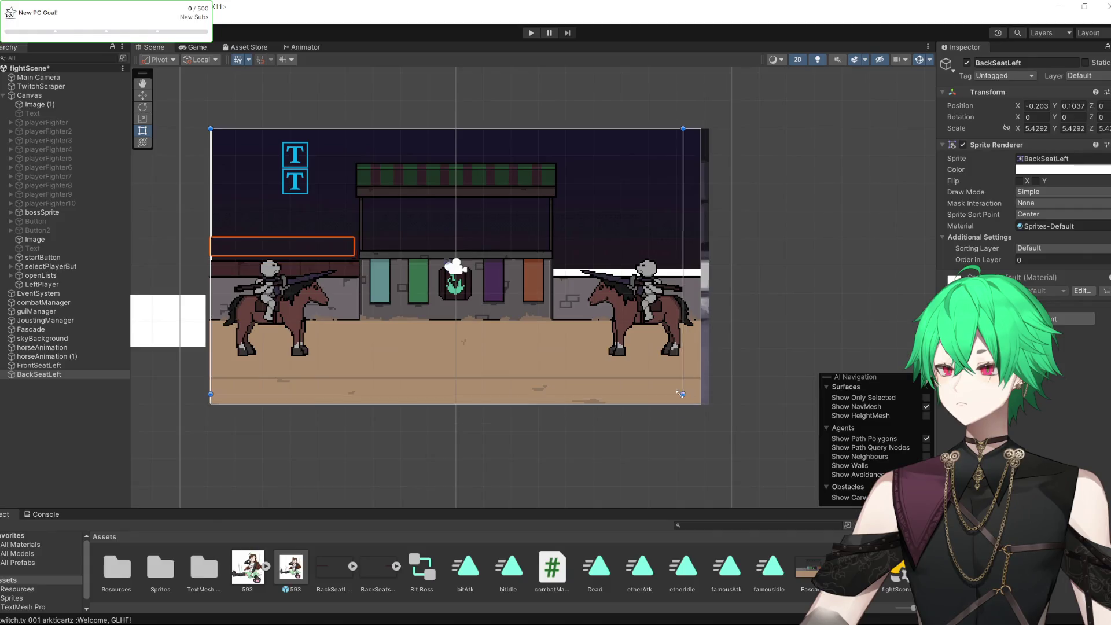
Stretch BackSeatLeft across the full arena, try Order in Layer 1, then reset it to 0
left_click_drag(299, 177, 701, 404)
scroll(172, 168, "up", 4)
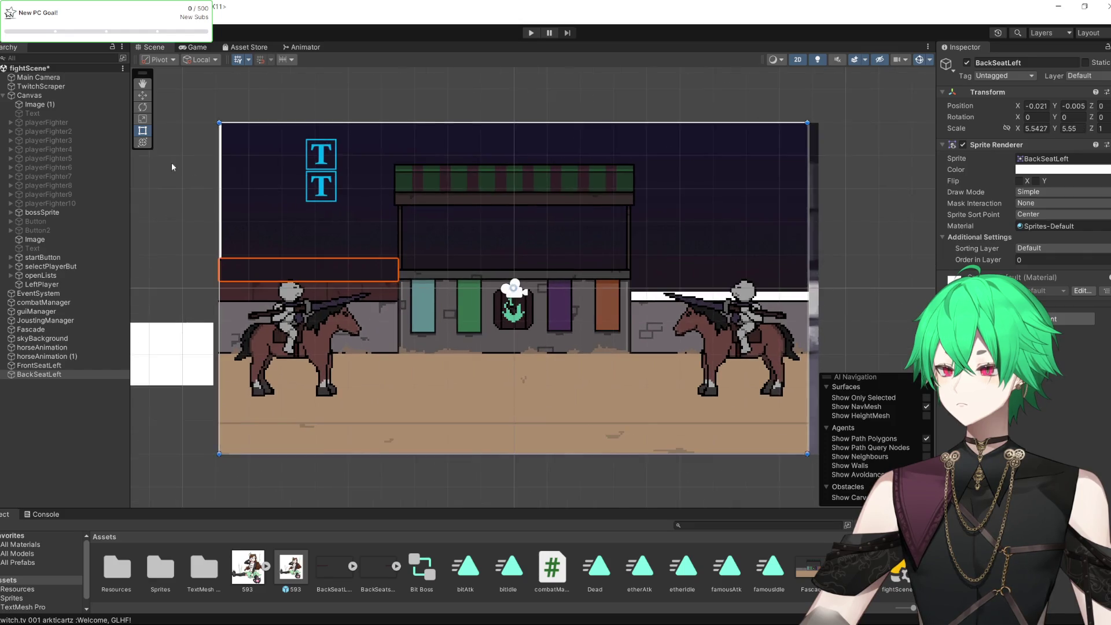
left_click(1046, 260)
type("1")
key("Return")
scroll(314, 263, "up", 2)
scroll(314, 262, "up", 1)
left_click_drag(314, 262, 315, 275)
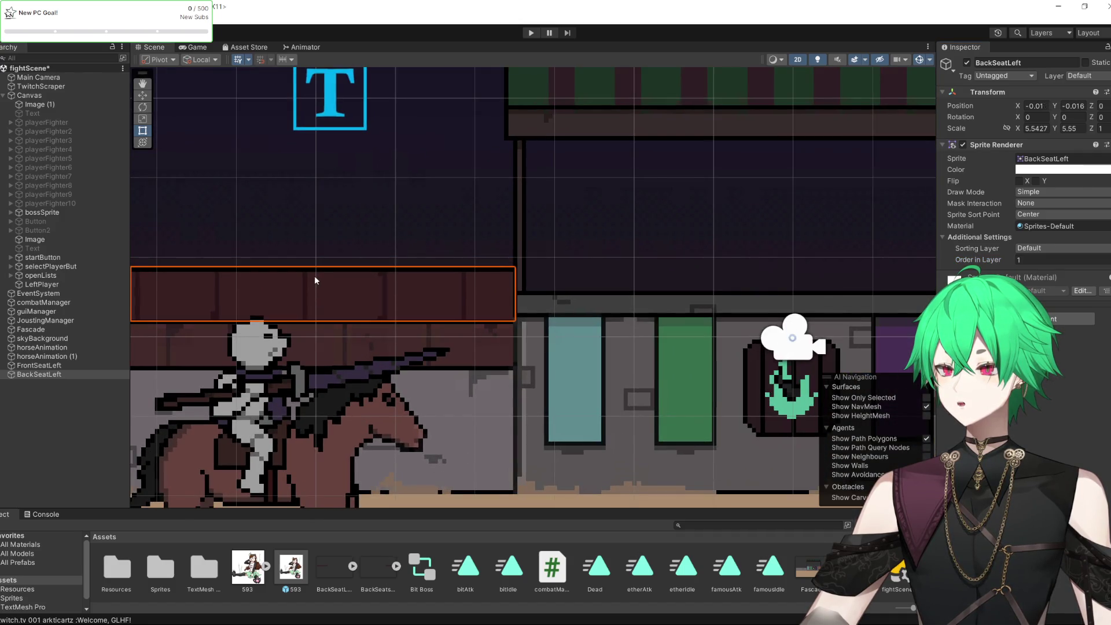
double_click(1029, 260)
type("0")
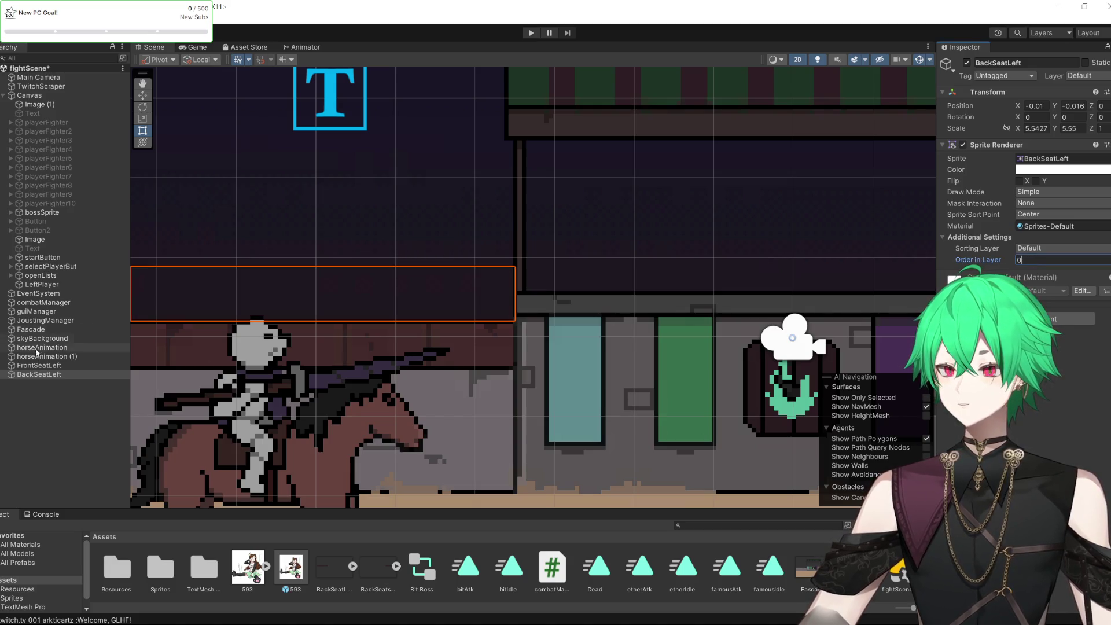
Try skyBackground's Order in Layer at -1, then set it back to 0
left_click(58, 340)
left_click(1033, 260)
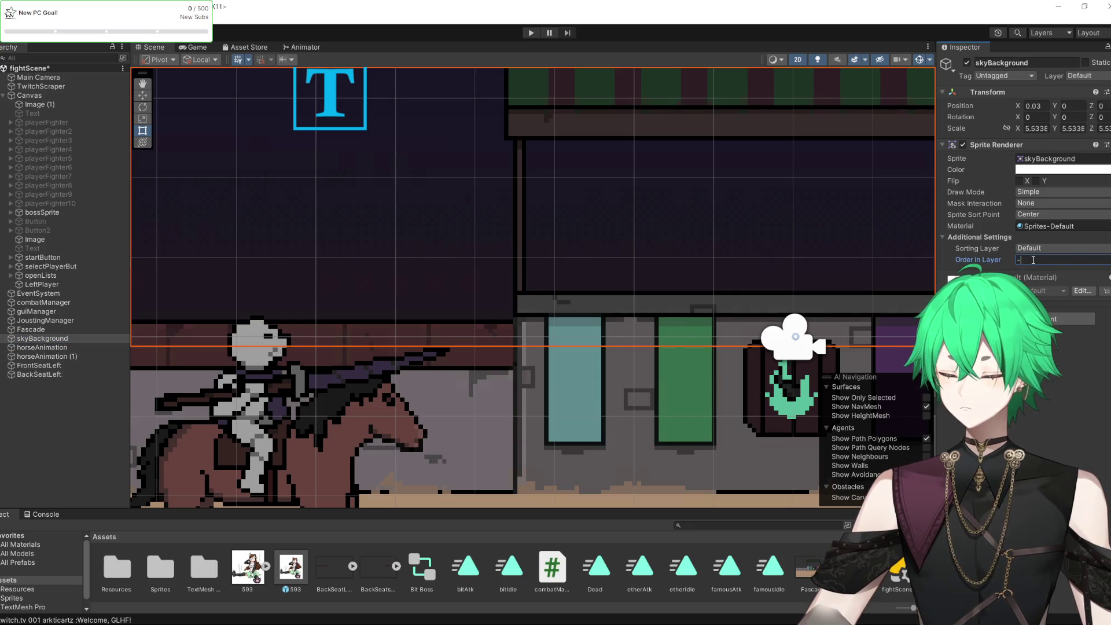
type("-1")
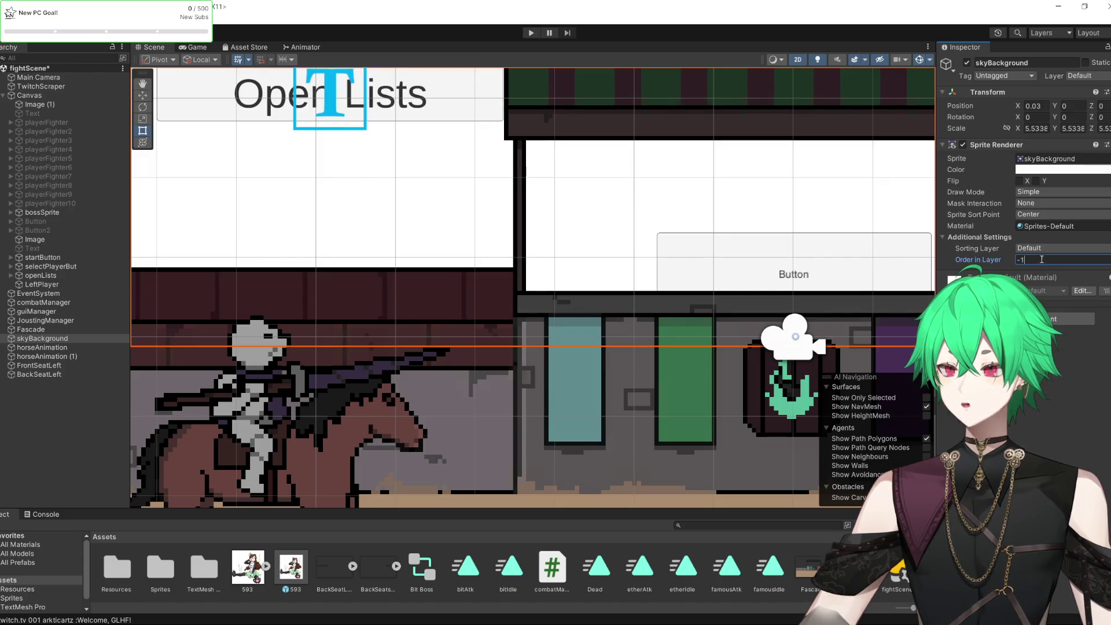
key("BackSpace")
key("BackSpace")
type("0")
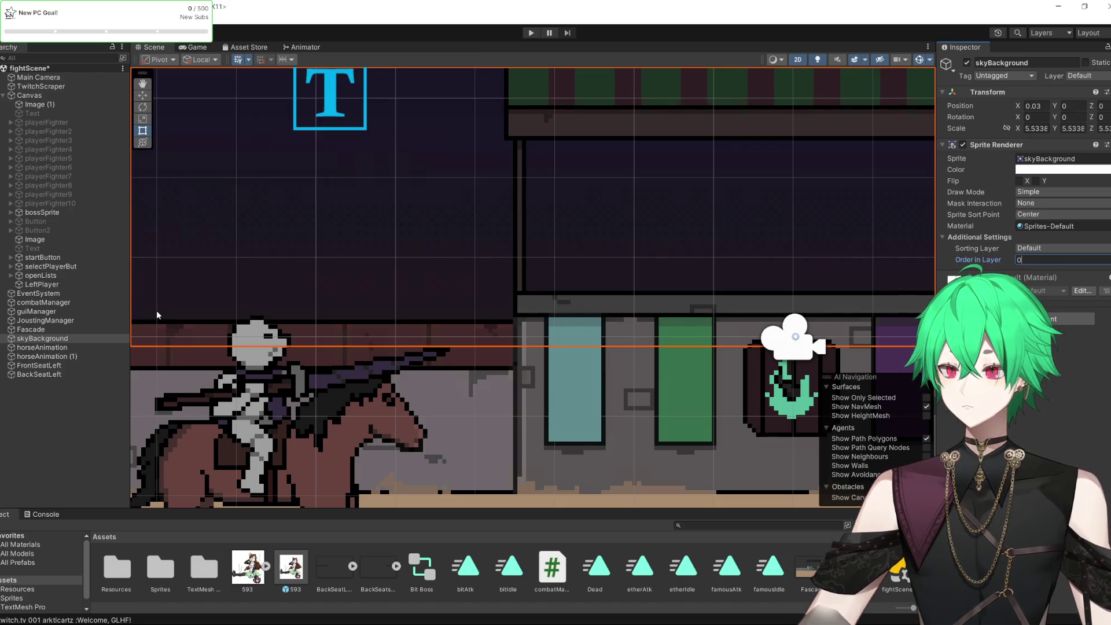
left_click(65, 365)
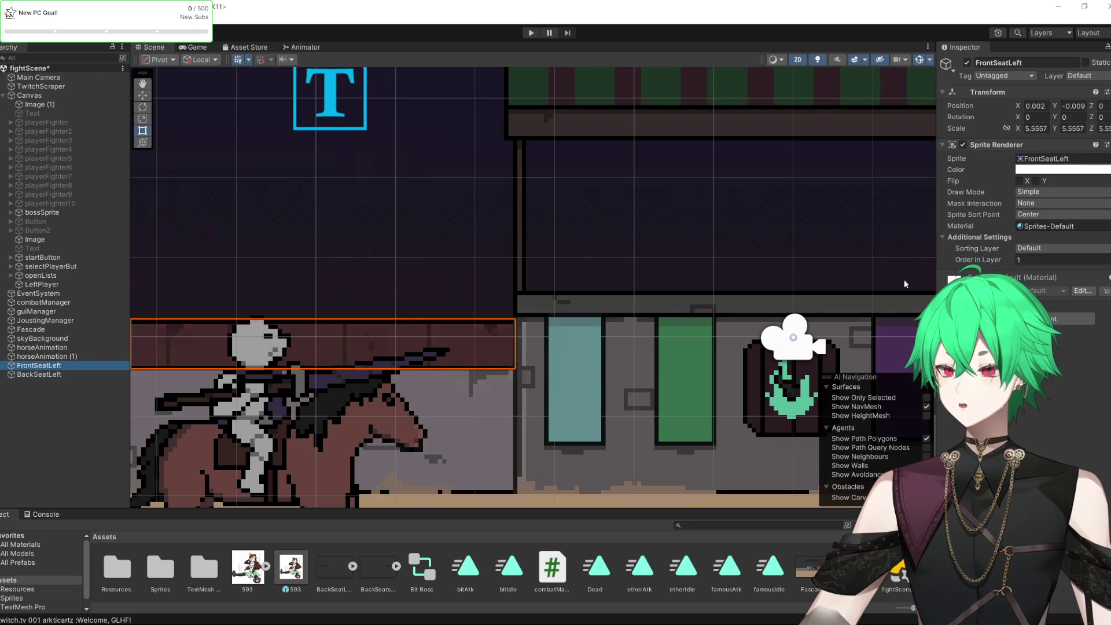
Set FrontSeatLeft's Order in Layer to 2 and BackSeatLeft's to 1, nudging BackSeatLeft into place
left_click(1041, 260)
type("2")
left_click(54, 375)
left_click(1041, 260)
type("1")
left_click_drag(450, 304, 411, 286)
scroll(450, 304, "down", 1)
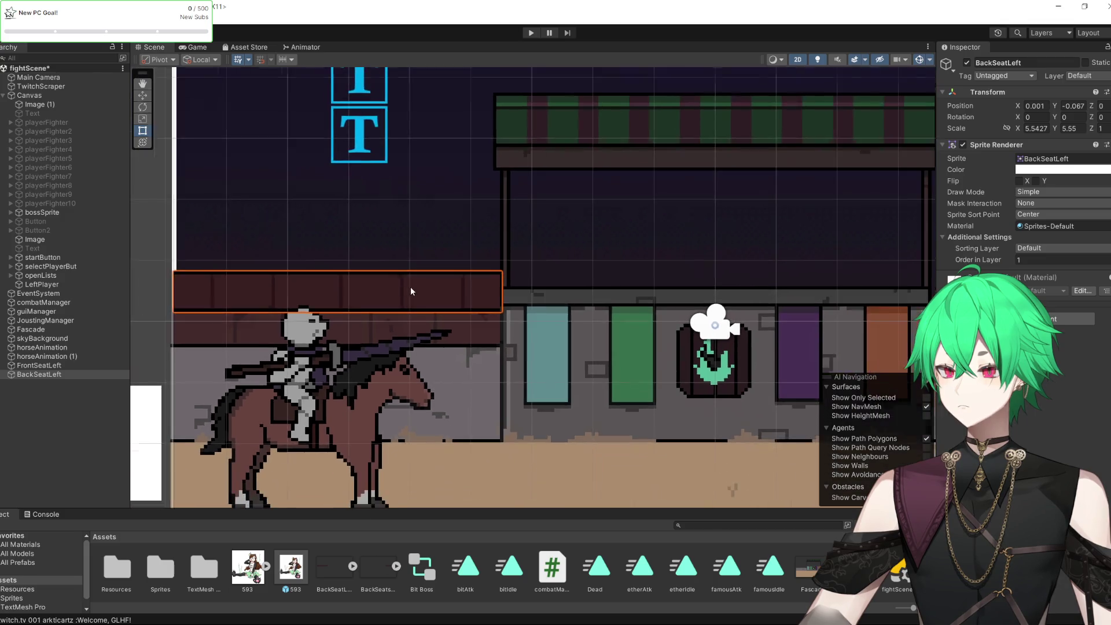
scroll(411, 291, "down", 1)
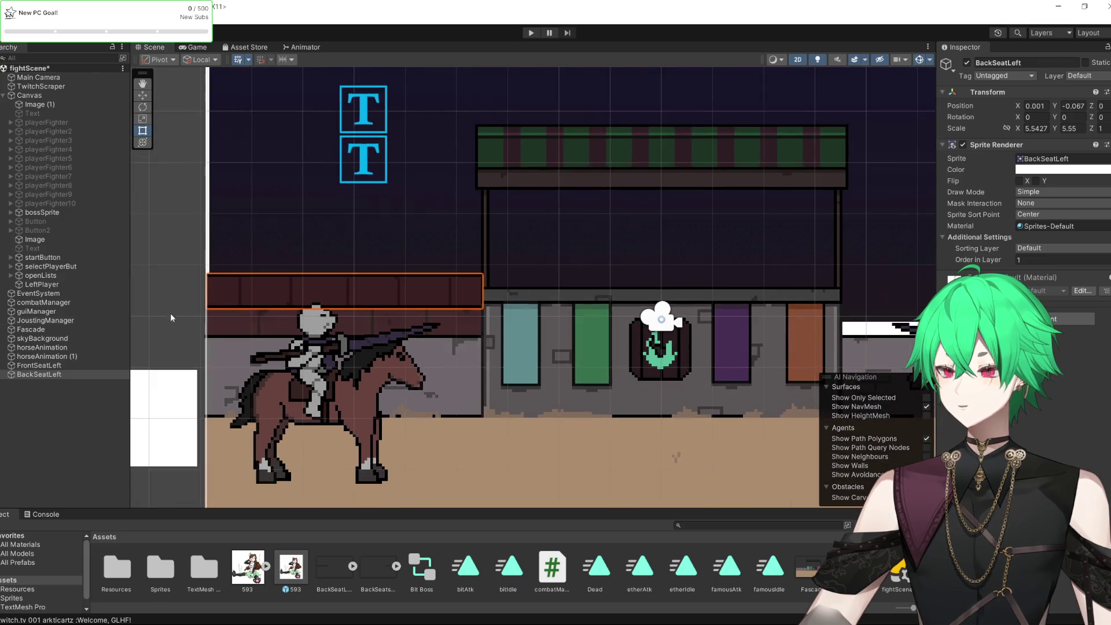
left_click(589, 369)
left_click(596, 407)
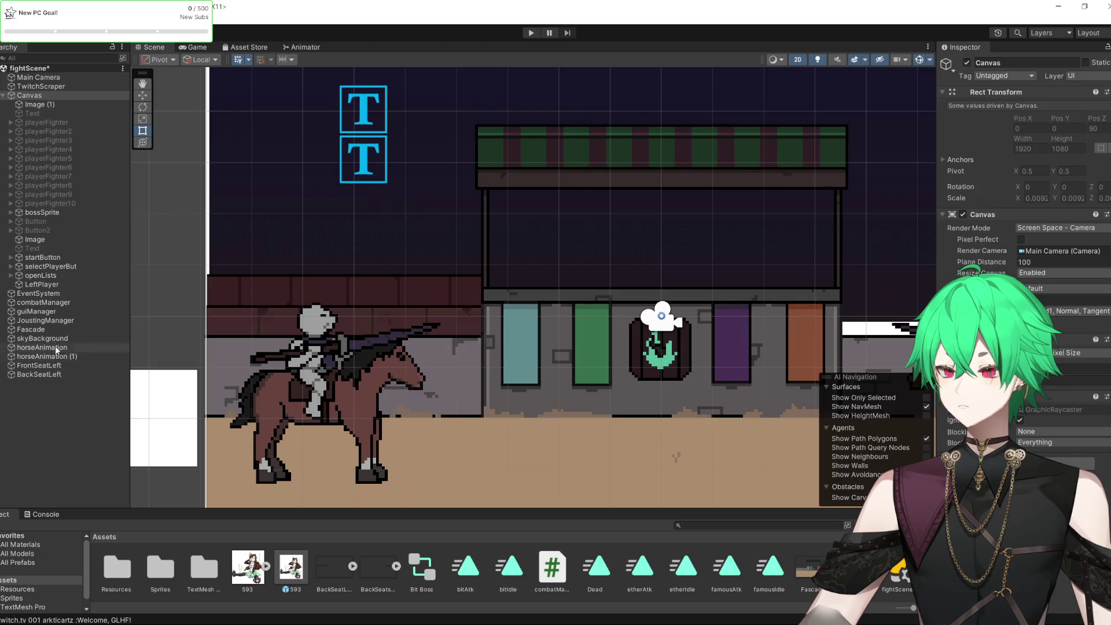
Set Fascade's Order in Layer to 3 and horseAnimation's to 4
left_click(45, 329)
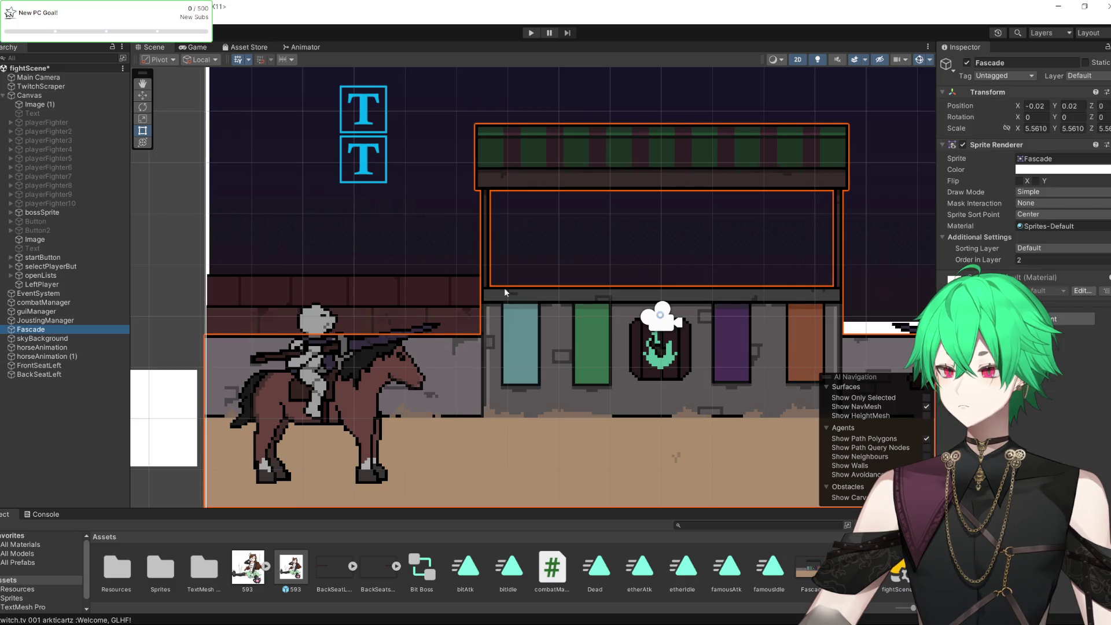
left_click(1010, 261)
type("3")
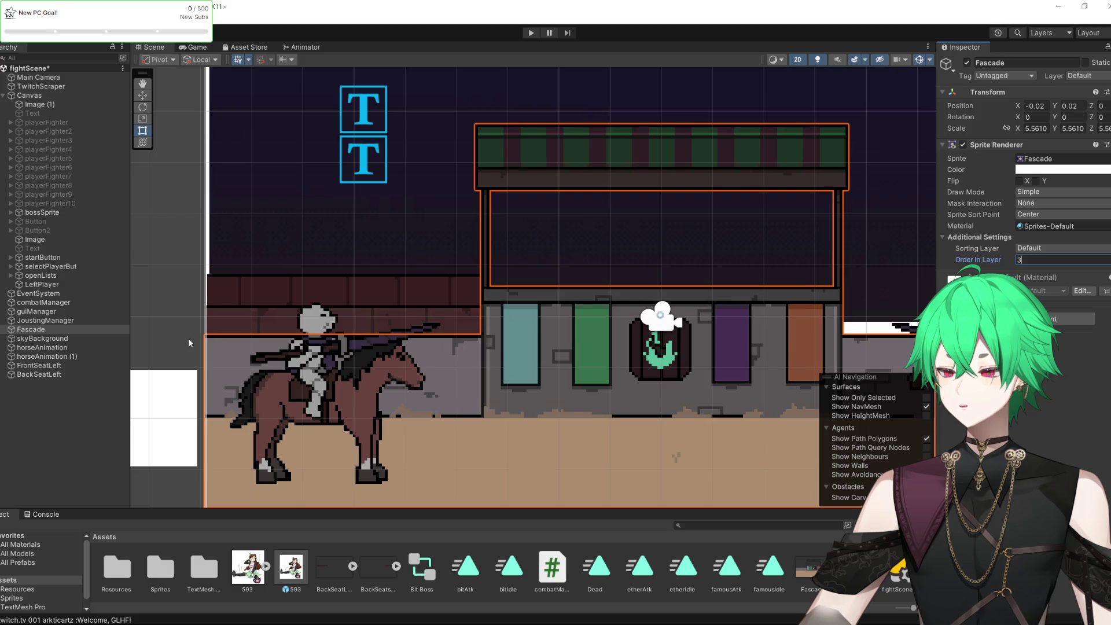
left_click(320, 386)
left_click(70, 348)
left_click(1035, 260)
type("4")
key("Return")
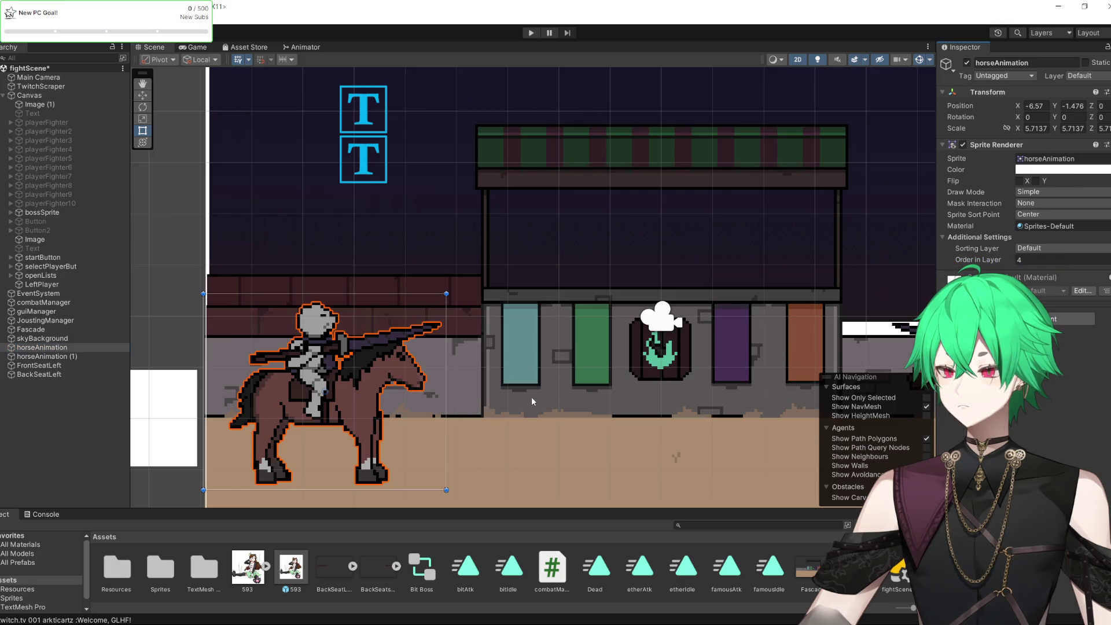
left_click(417, 407)
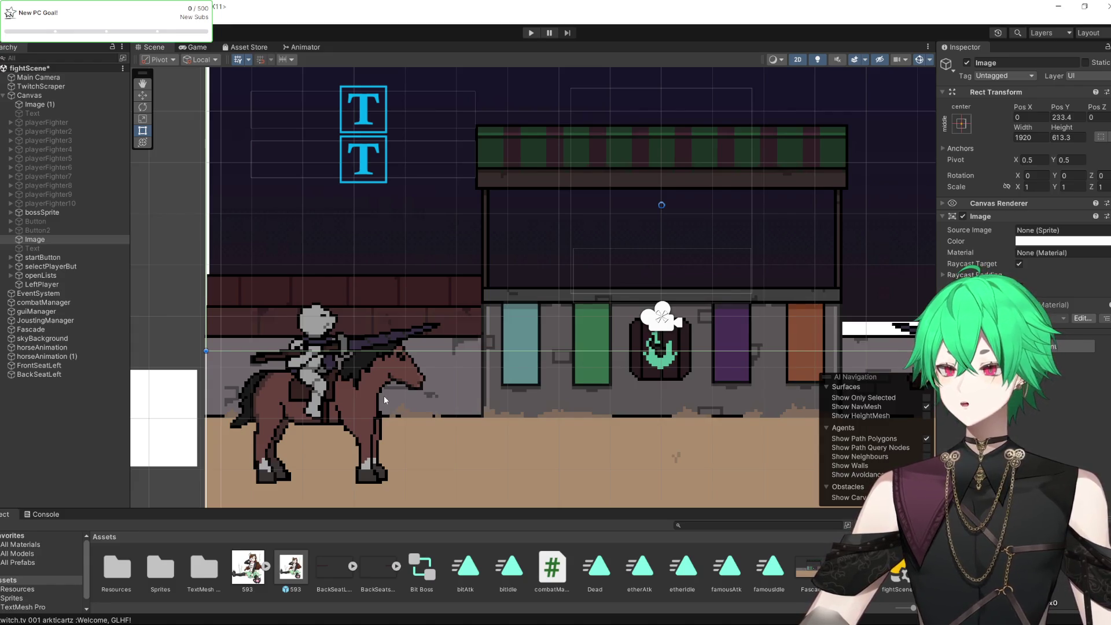
scroll(441, 350, "up", 1)
scroll(441, 350, "up", 1)
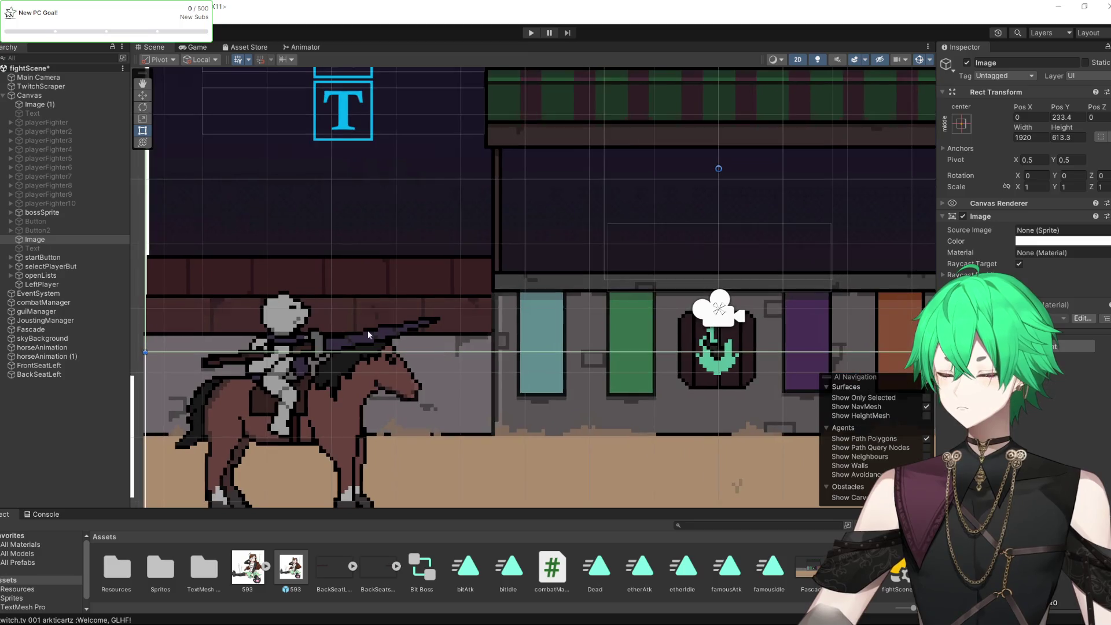
left_click(36, 374)
left_click(34, 366)
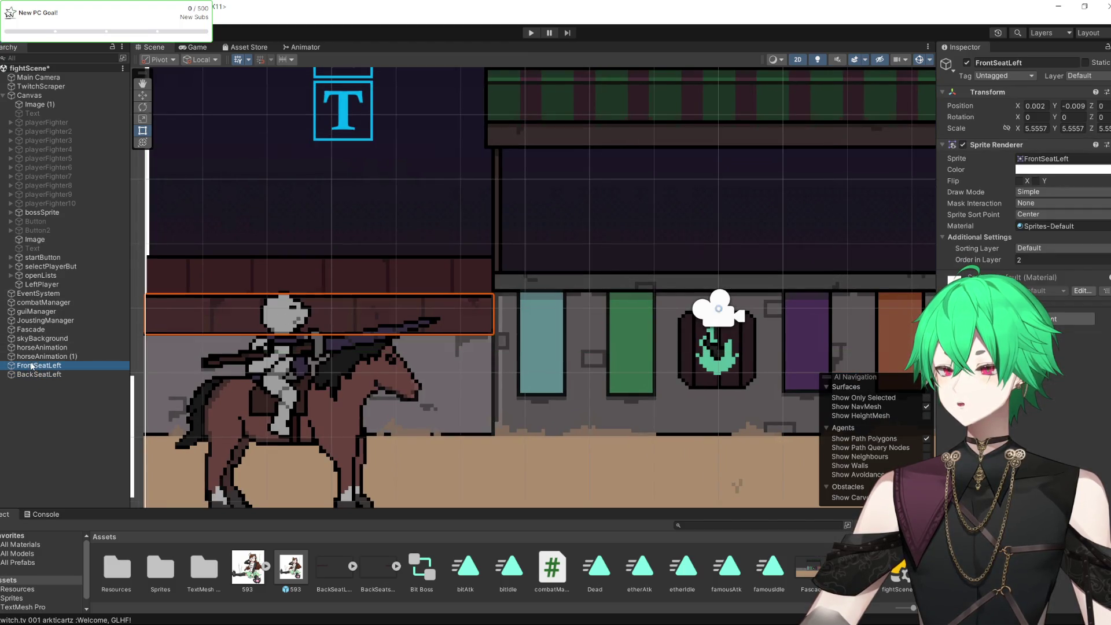
scroll(370, 310, "down", 3)
scroll(369, 311, "down", 1)
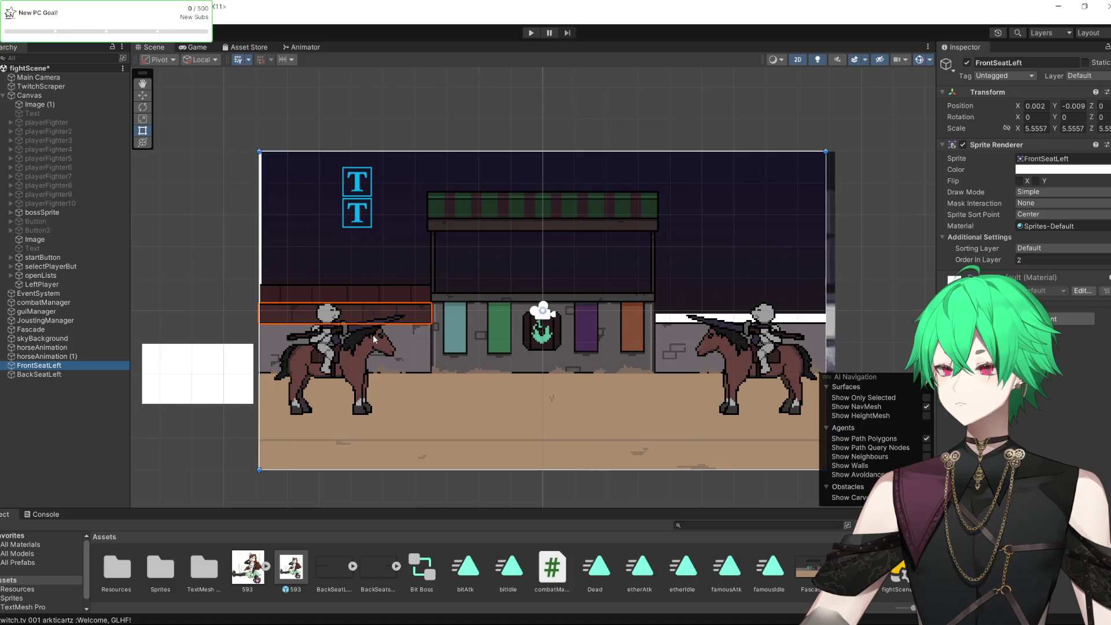
scroll(512, 298, "down", 2)
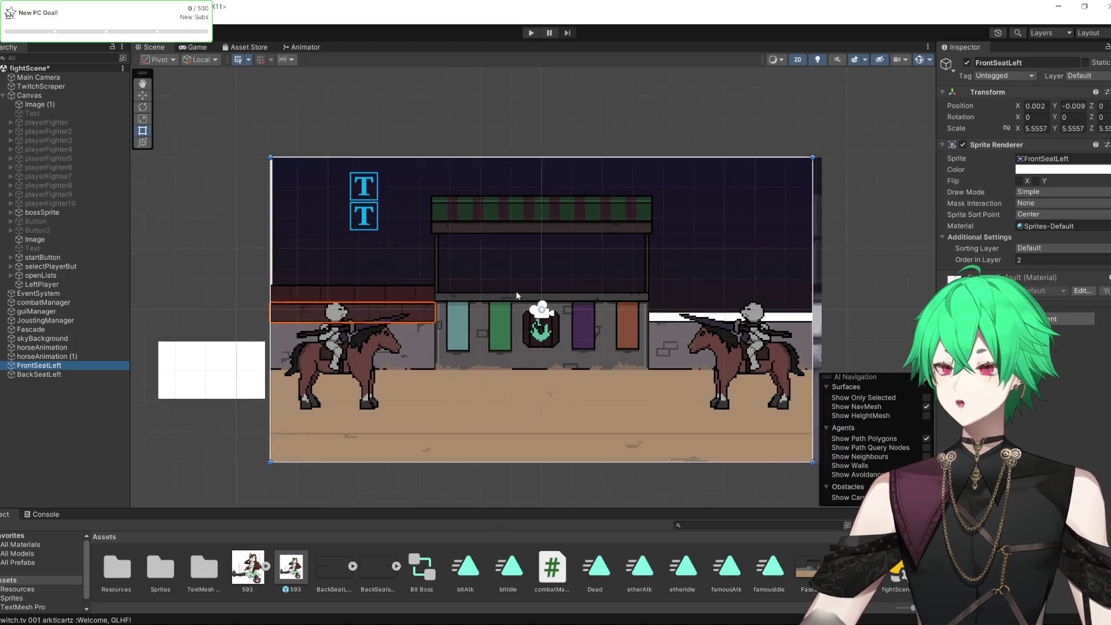
scroll(617, 305, "up", 4)
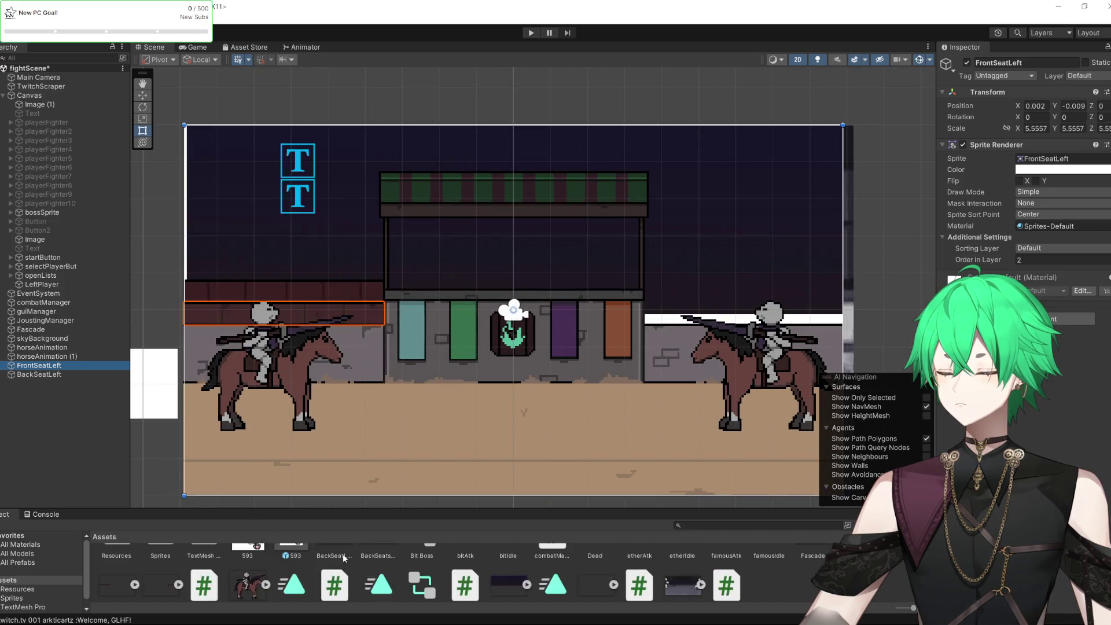
Drag the FrontSeatRight sprite into the scene and stretch it to about 5.54 scale over the right stands
left_click(380, 573)
scroll(376, 565, "down", 3)
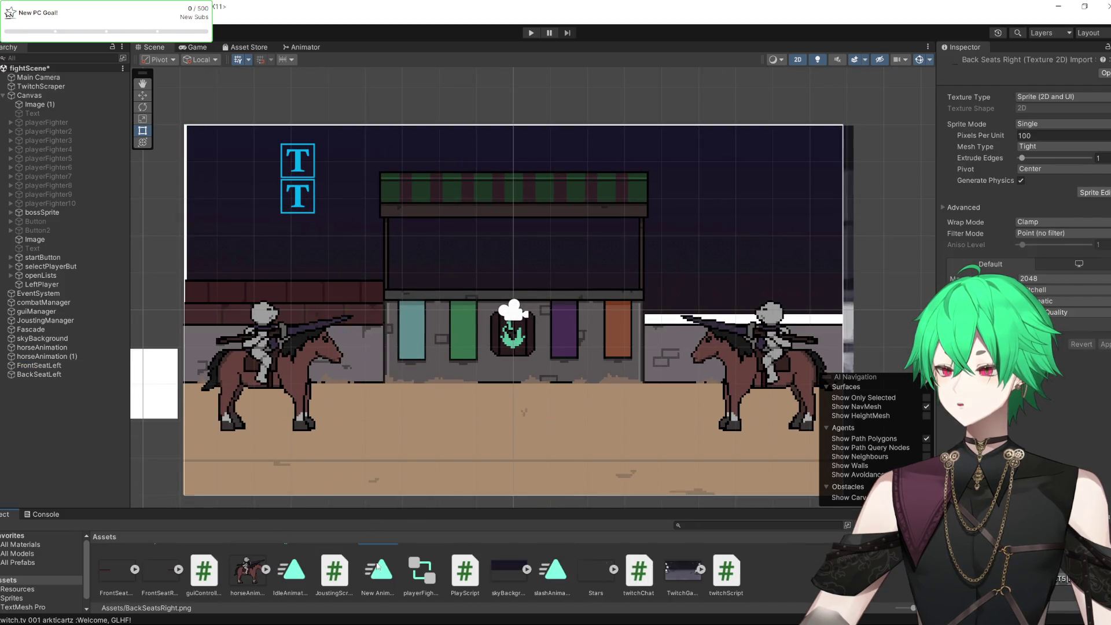
left_click(156, 574)
mouse_move(164, 577)
left_mouse_down()
mouse_move(559, 308)
mouse_move(639, 309)
left_mouse_up()
scroll(802, 280, "up", 1)
scroll(683, 301, "up", 1)
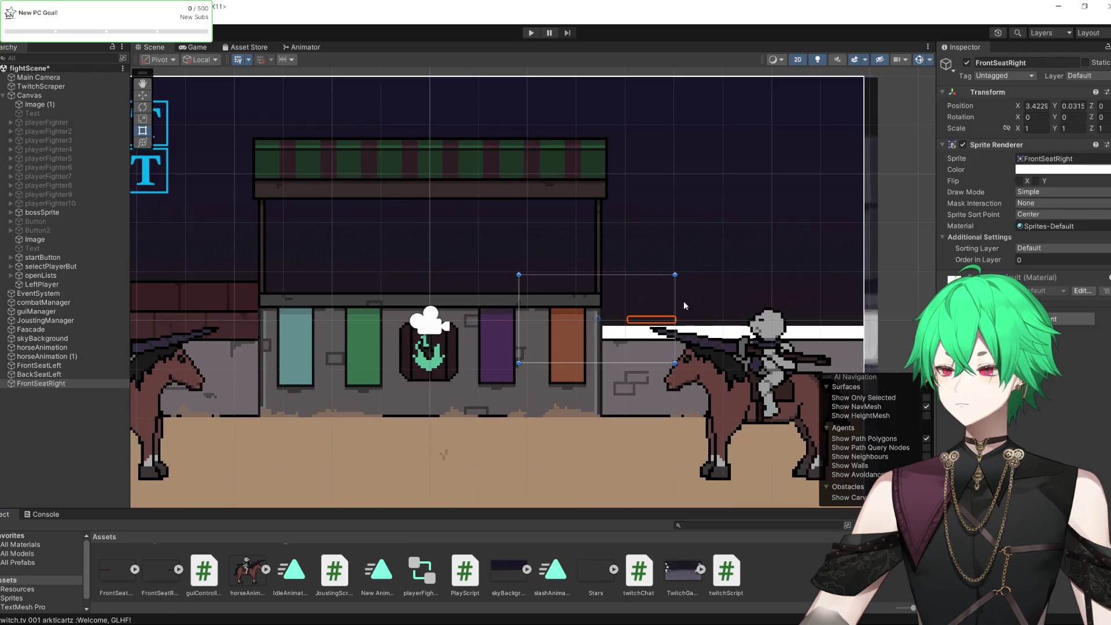
scroll(648, 347, "down", 4)
scroll(614, 414, "up", 1)
scroll(615, 414, "up", 4)
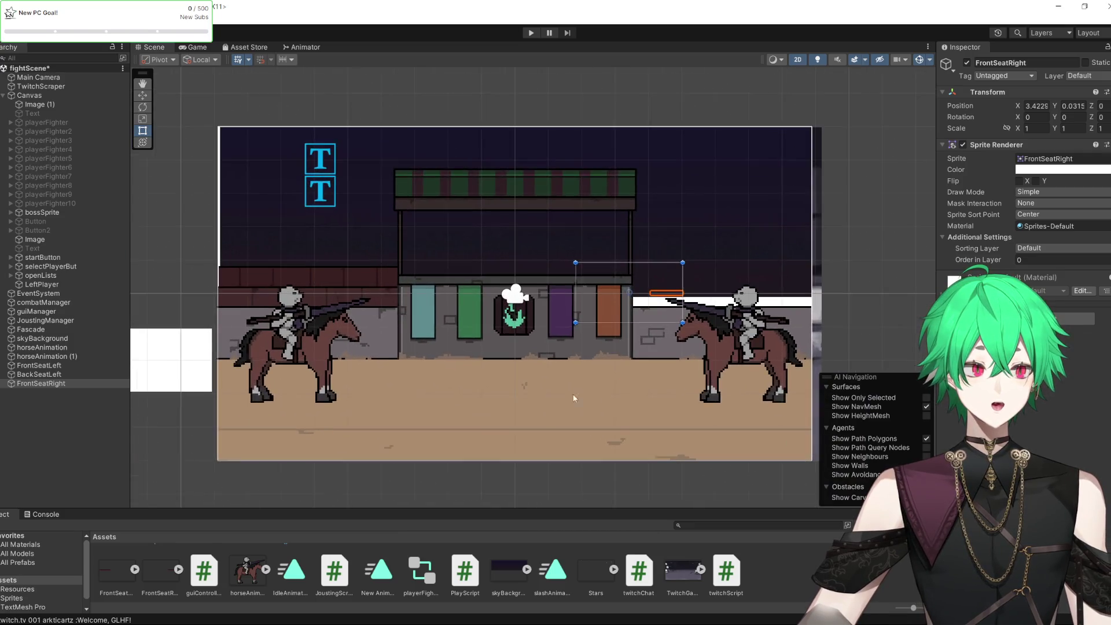
left_click_drag(658, 266, 805, 117)
left_click_drag(733, 147, 154, 481)
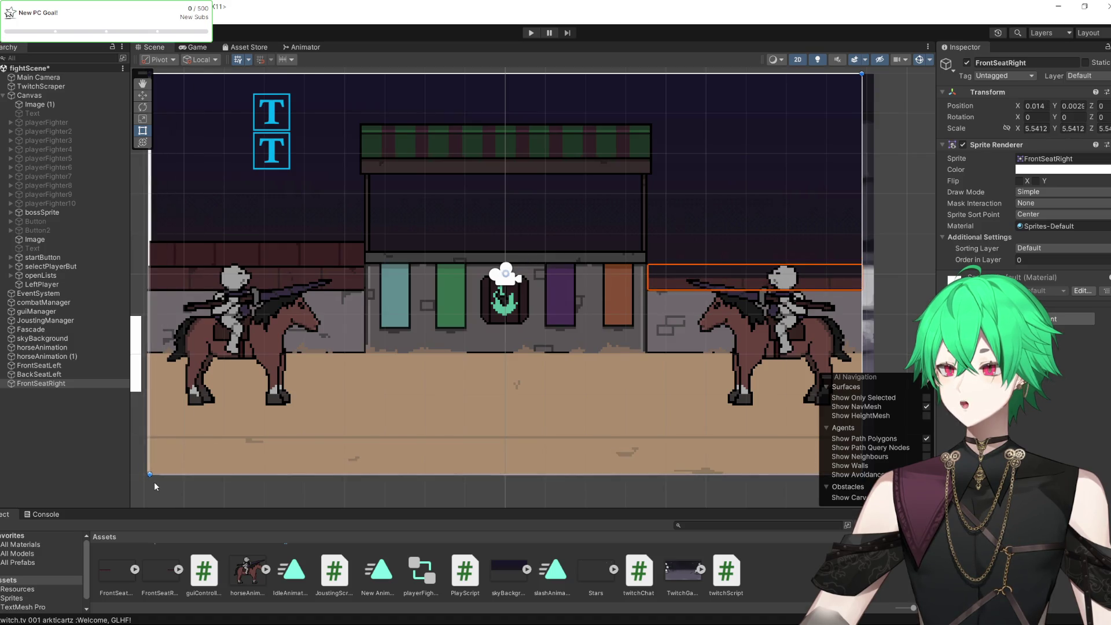
Set FrontSeatRight's Order in Layer to 2, then nudge it and widen its right edge slightly
left_click(1014, 259)
type("1")
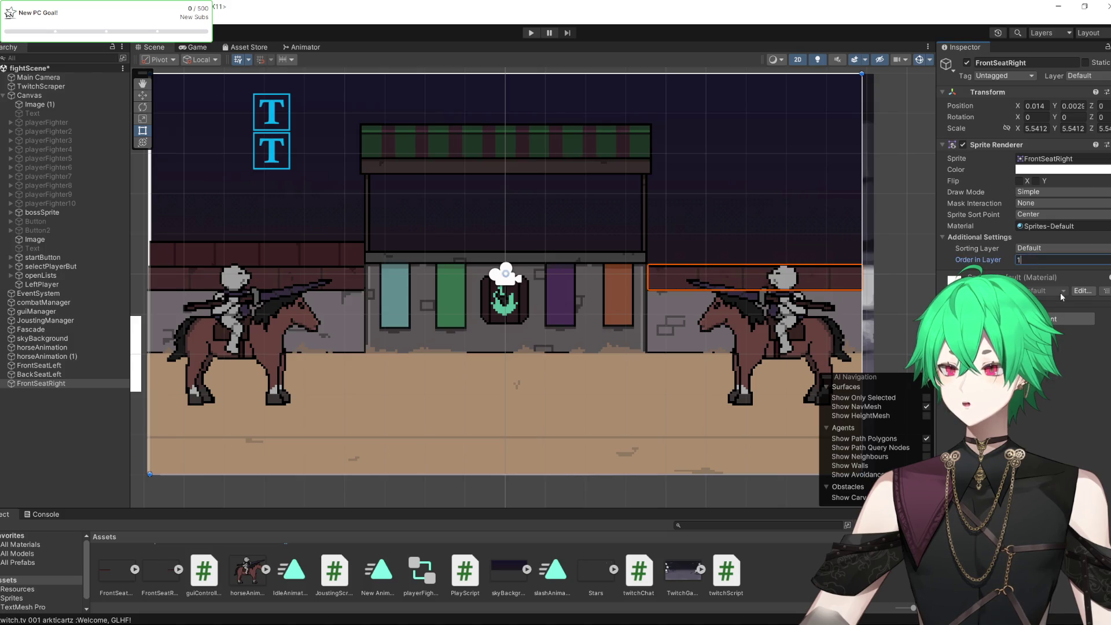
left_click_drag(719, 292, 717, 291)
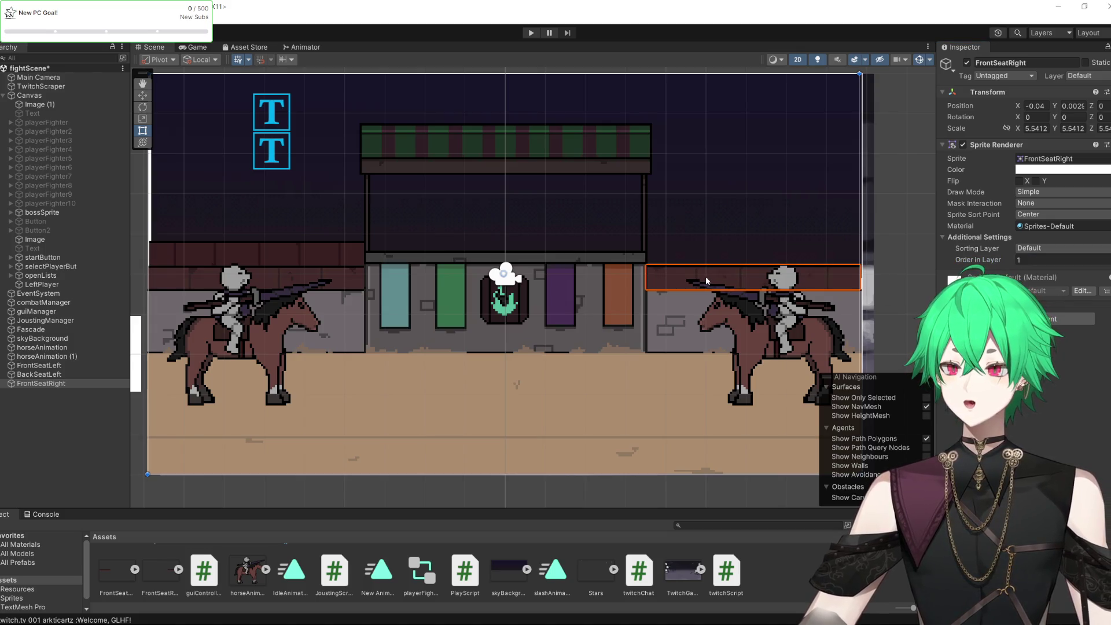
scroll(803, 244, "up", 2)
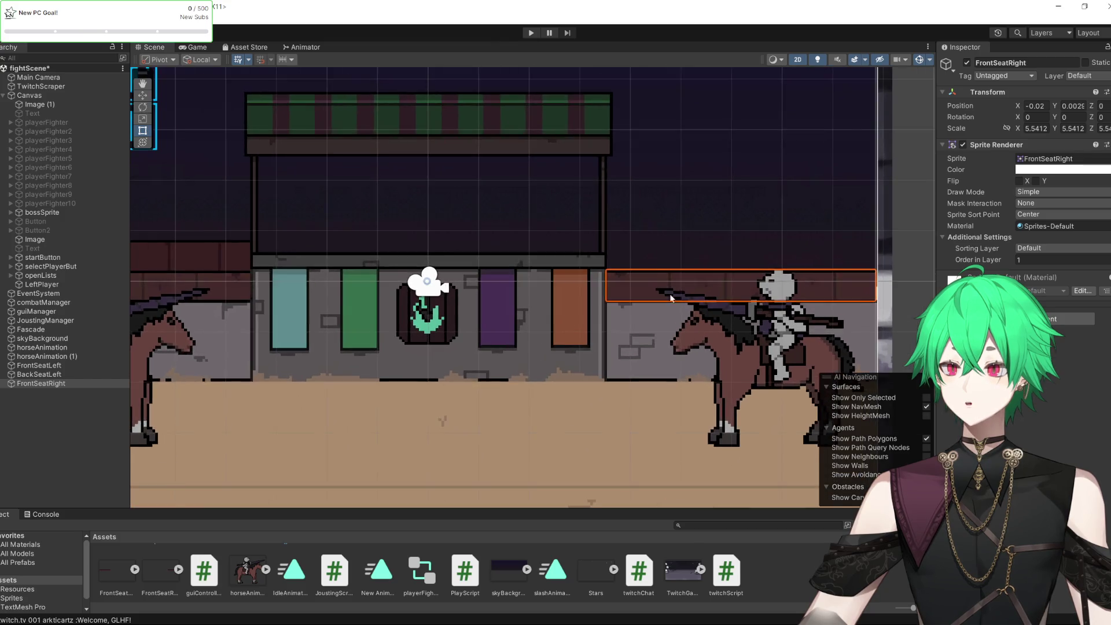
scroll(646, 260, "down", 4)
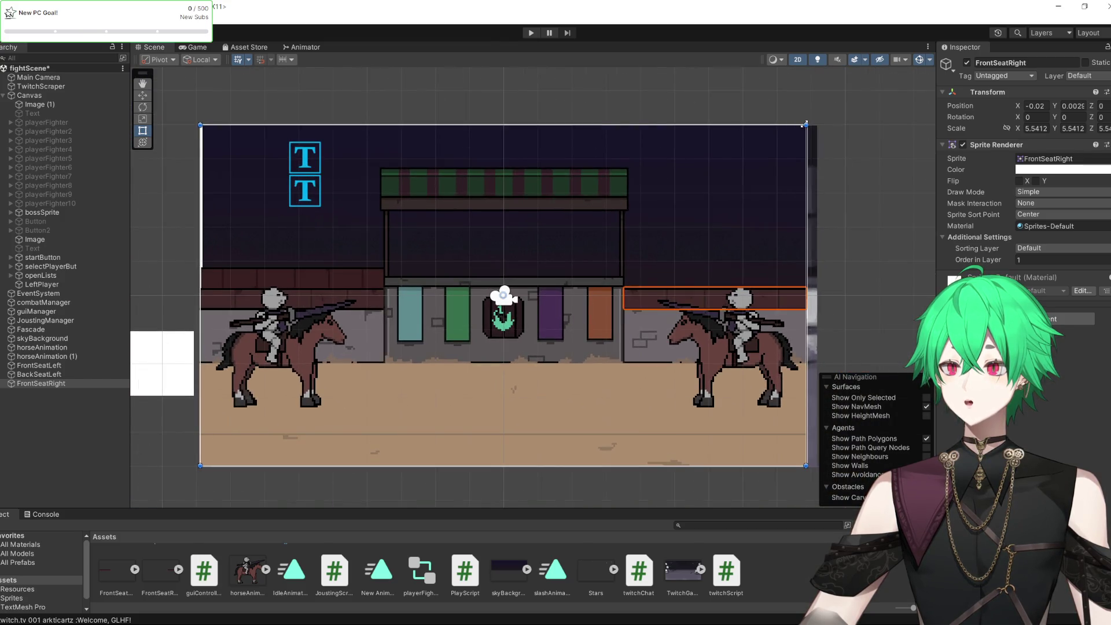
left_click_drag(805, 125, 806, 124)
scroll(811, 310, "up", 5)
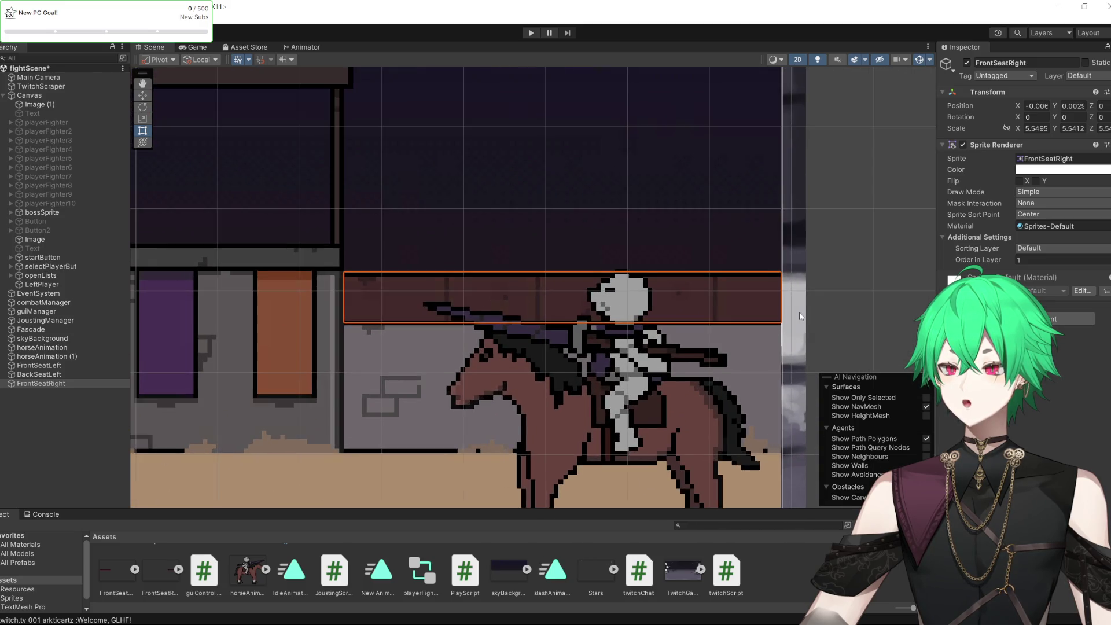
scroll(813, 312, "down", 4)
left_click(835, 302)
left_click(523, 303)
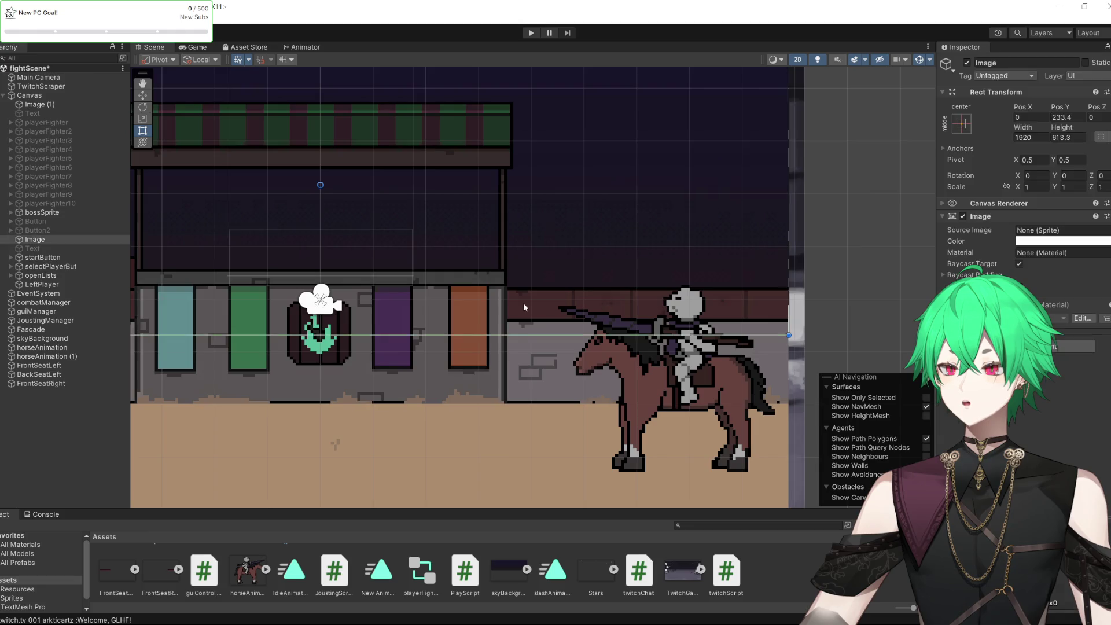
left_click(523, 303)
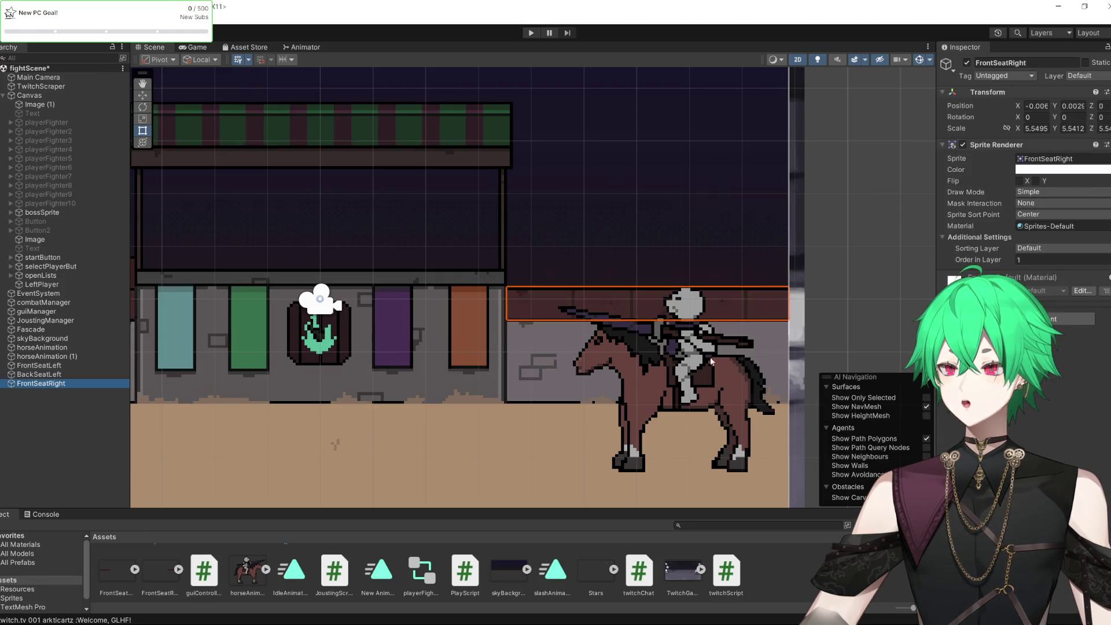
scroll(489, 405, "down", 6)
scroll(374, 453, "up", 5)
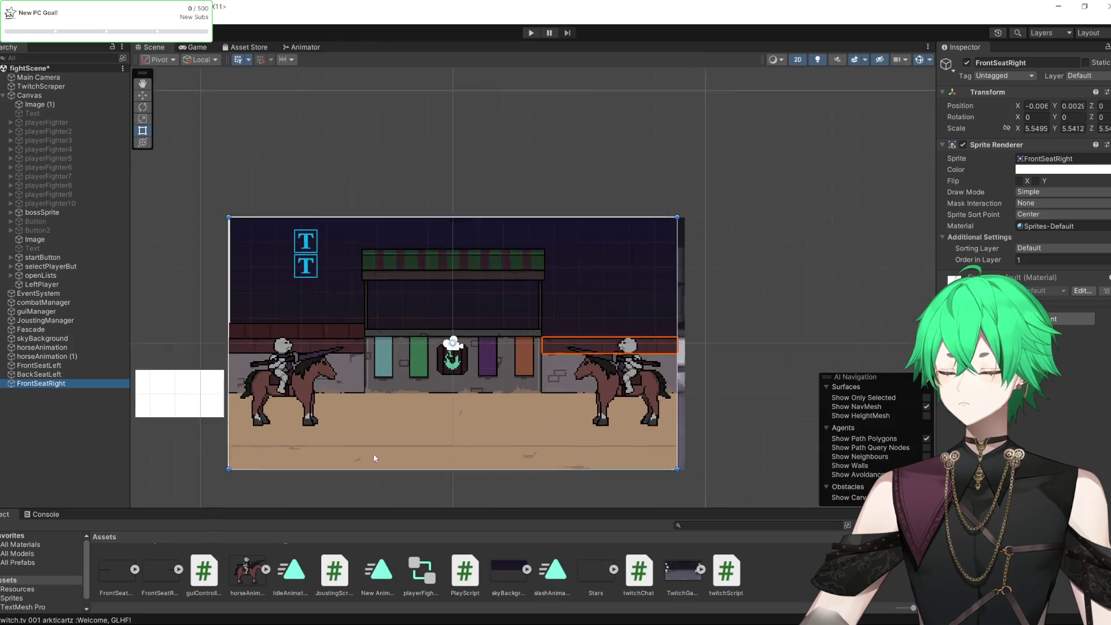
Enlarge and nudge FrontSeatRight to about 5.60 × 5.58 so it aligns with the right stands
left_click(40, 366)
left_click(41, 383)
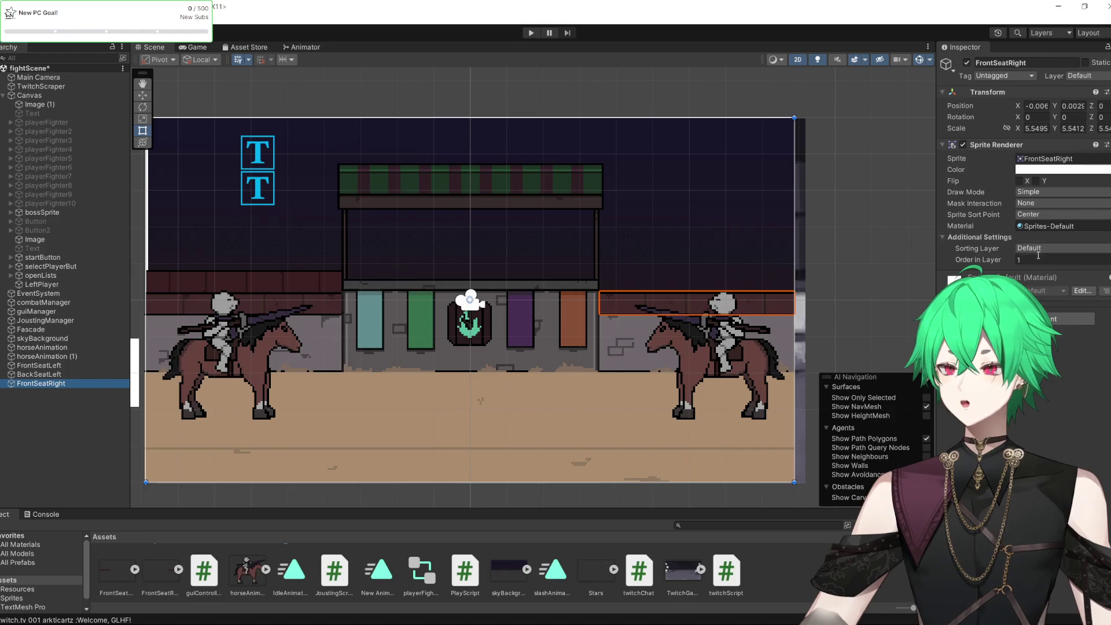
left_click(74, 412)
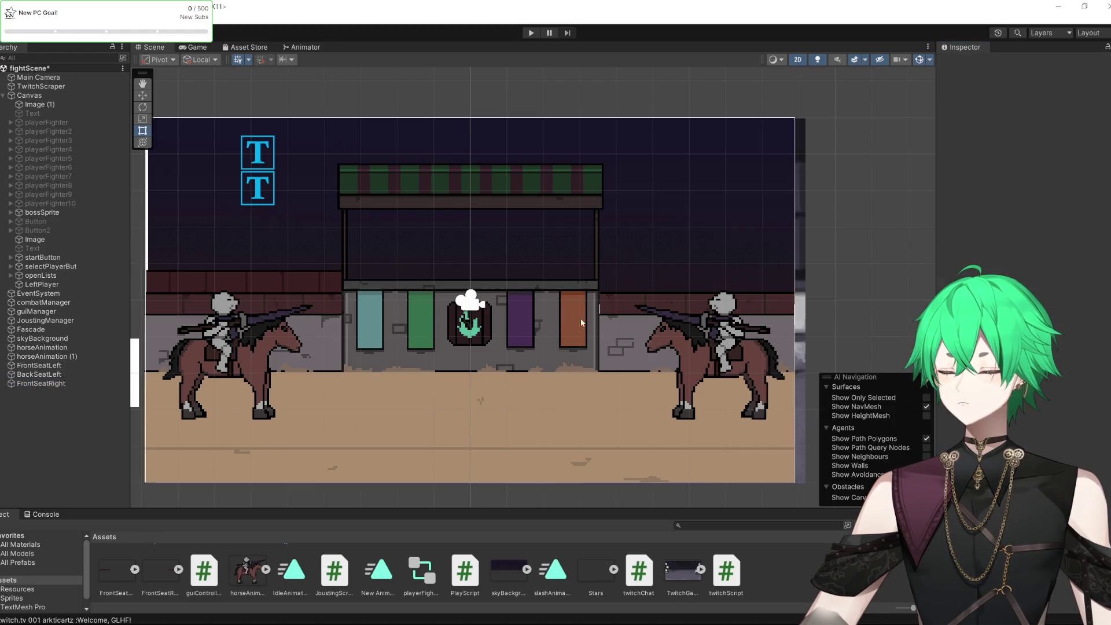
left_click(23, 384)
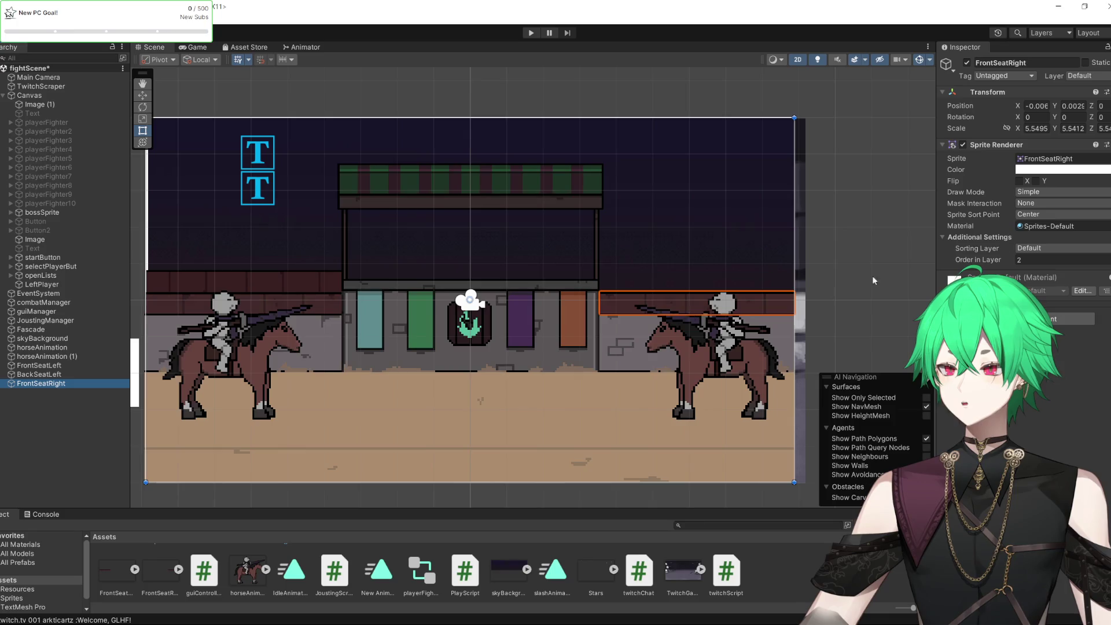
left_click_drag(796, 115, 801, 114)
left_click_drag(775, 300, 769, 310)
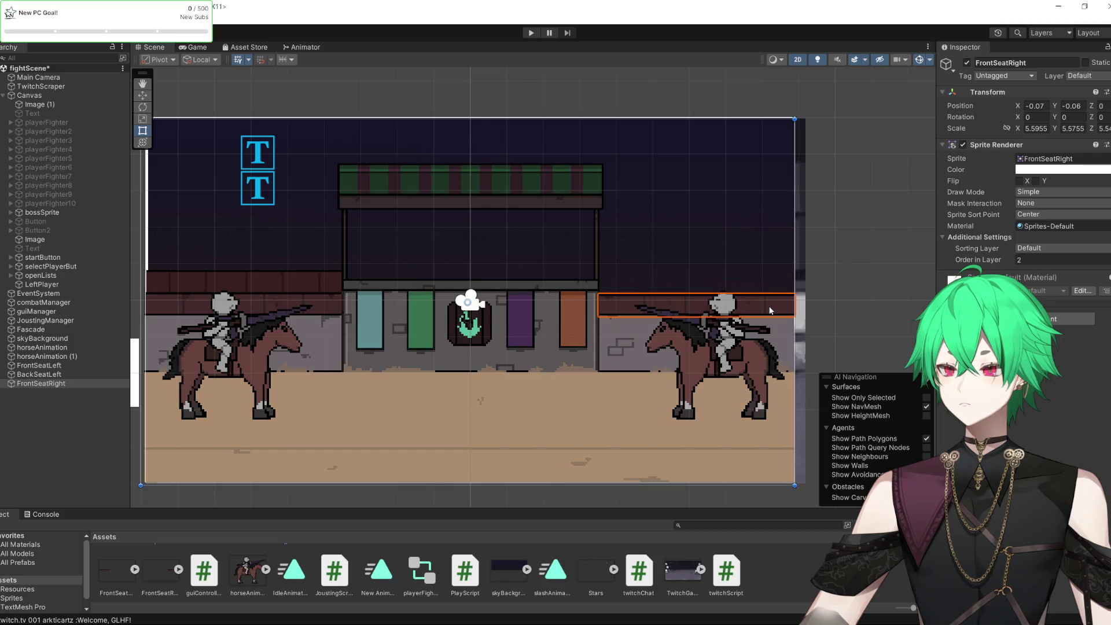
scroll(528, 249, "up", 3)
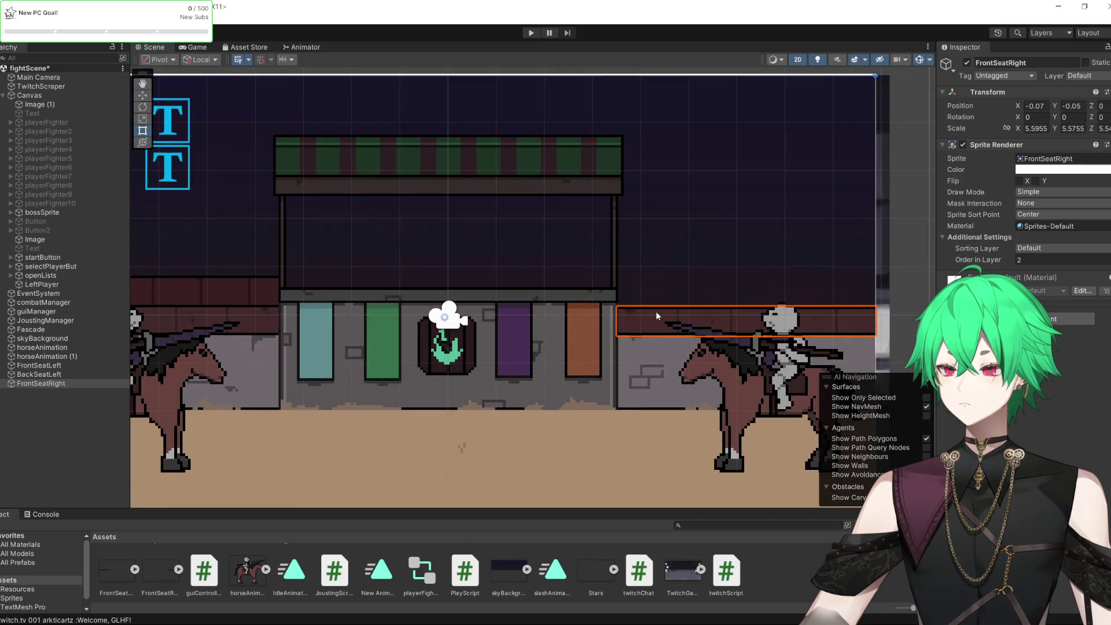
left_click_drag(657, 315, 658, 314)
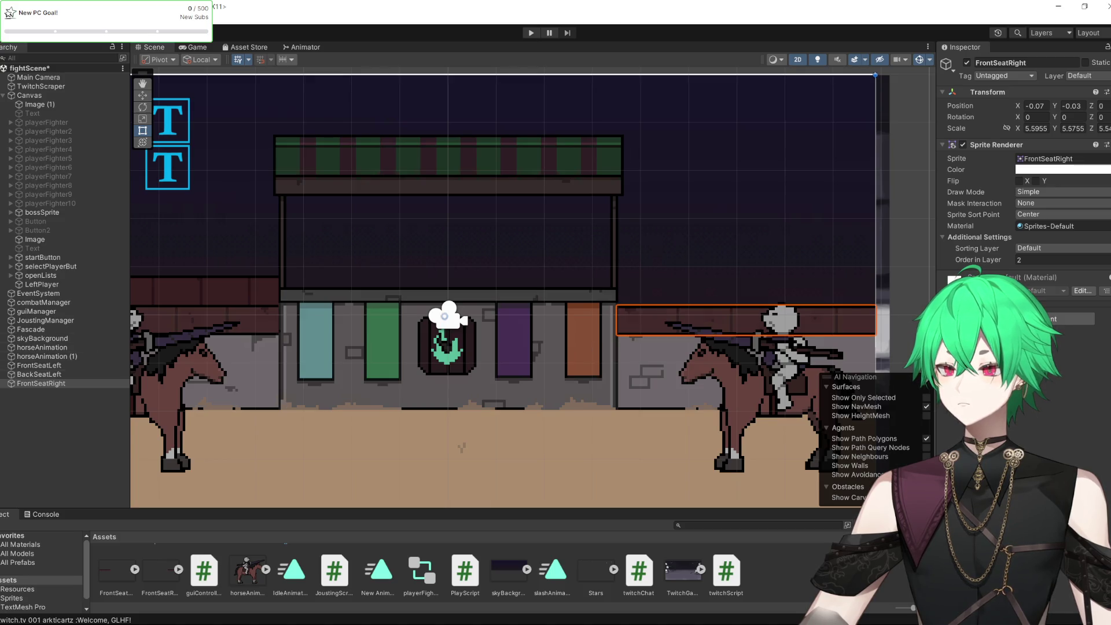
left_click(263, 581)
scroll(263, 581, "up", 3)
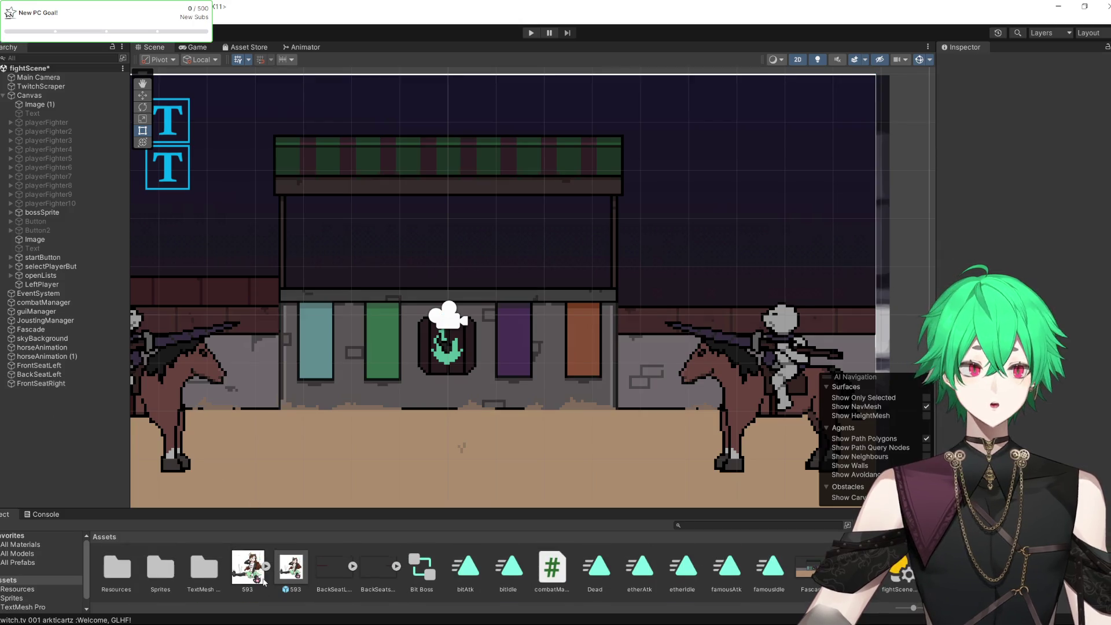
scroll(263, 582, "down", 3)
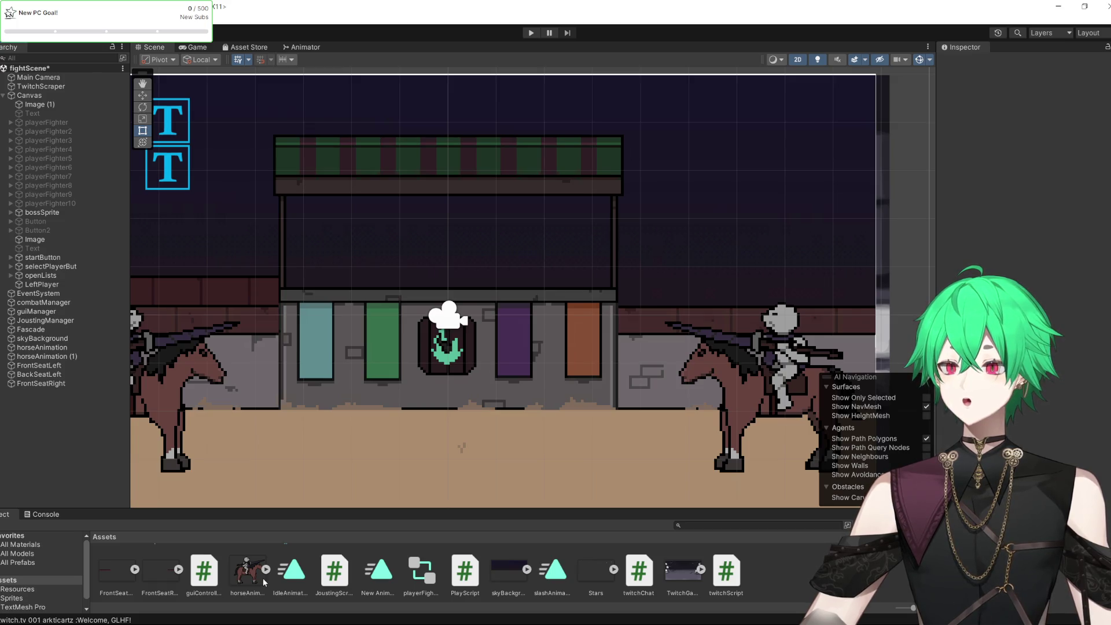
Save the fightScene with its new stands and sorting-order changes using Ctrl+S
key("ctrl+s")
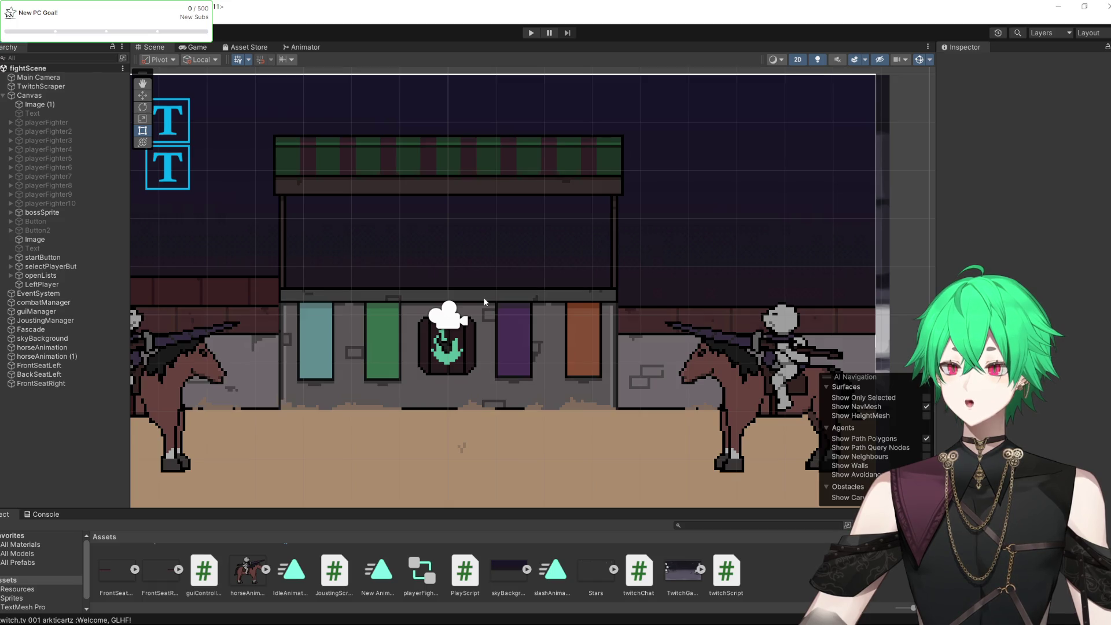
scroll(748, 320, "down", 5)
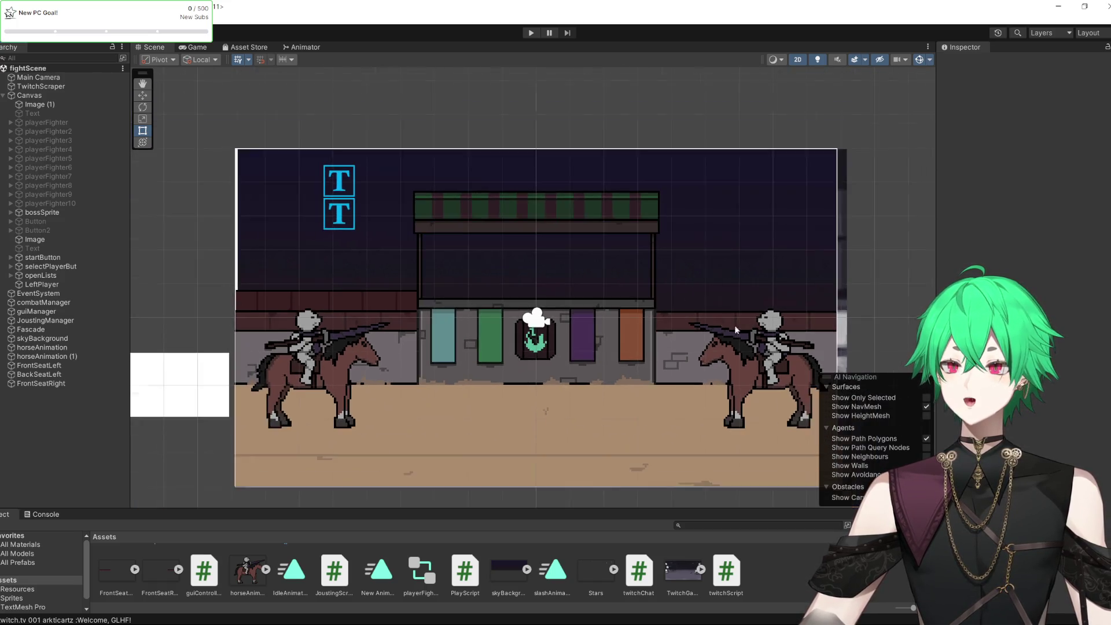
Place the BackSeatsRight sprite in the scene and scale it to fill the arena frame
scroll(549, 338, "up", 3)
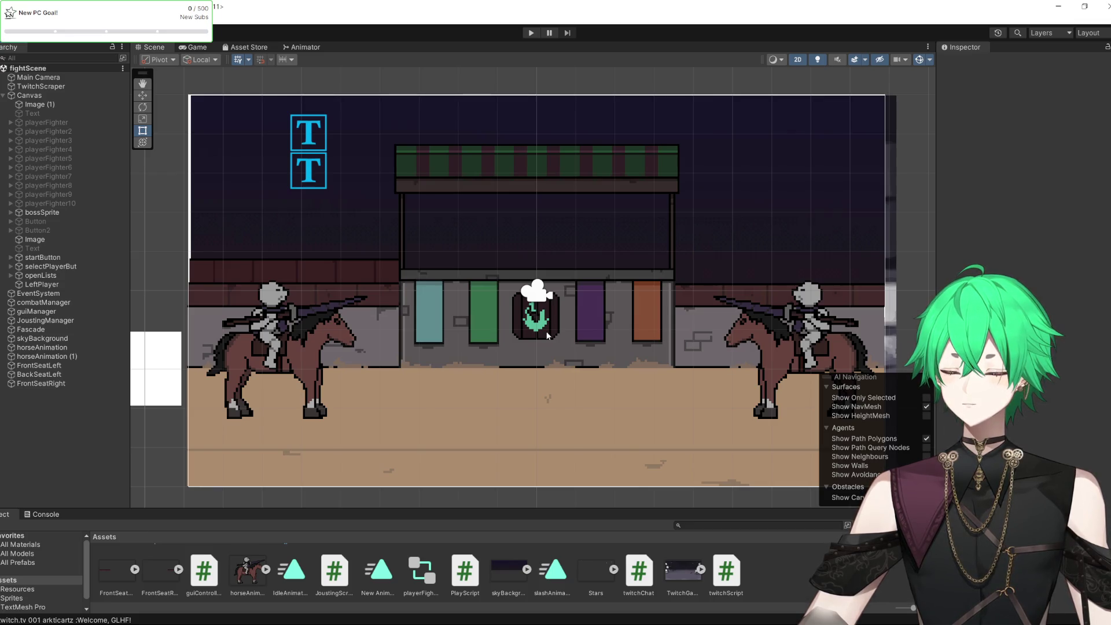
scroll(552, 295, "up", 1)
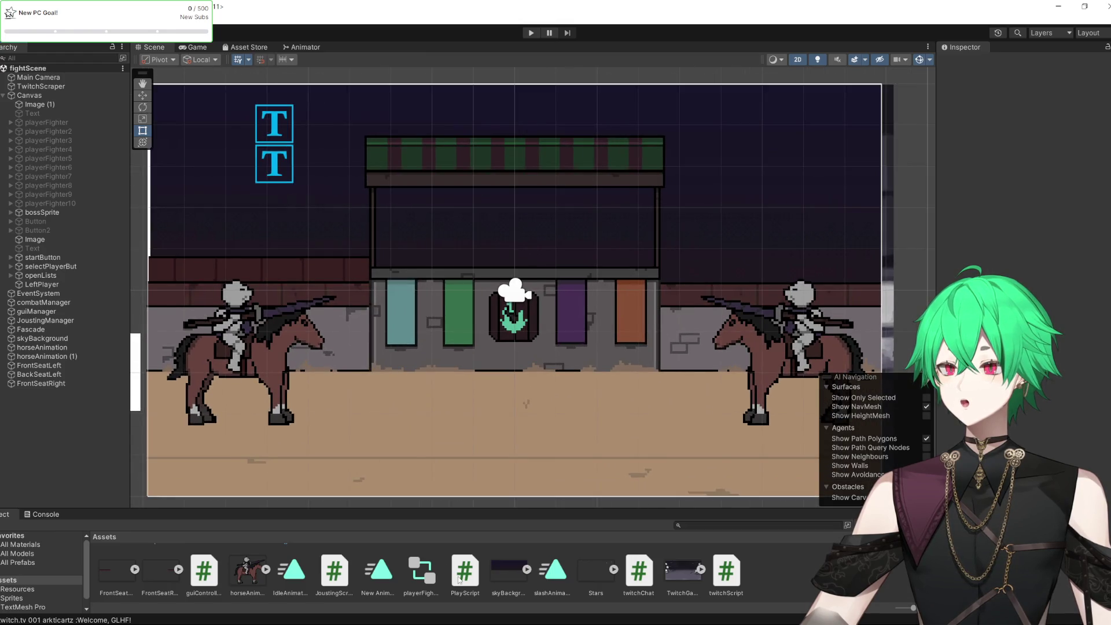
scroll(296, 589, "up", 3)
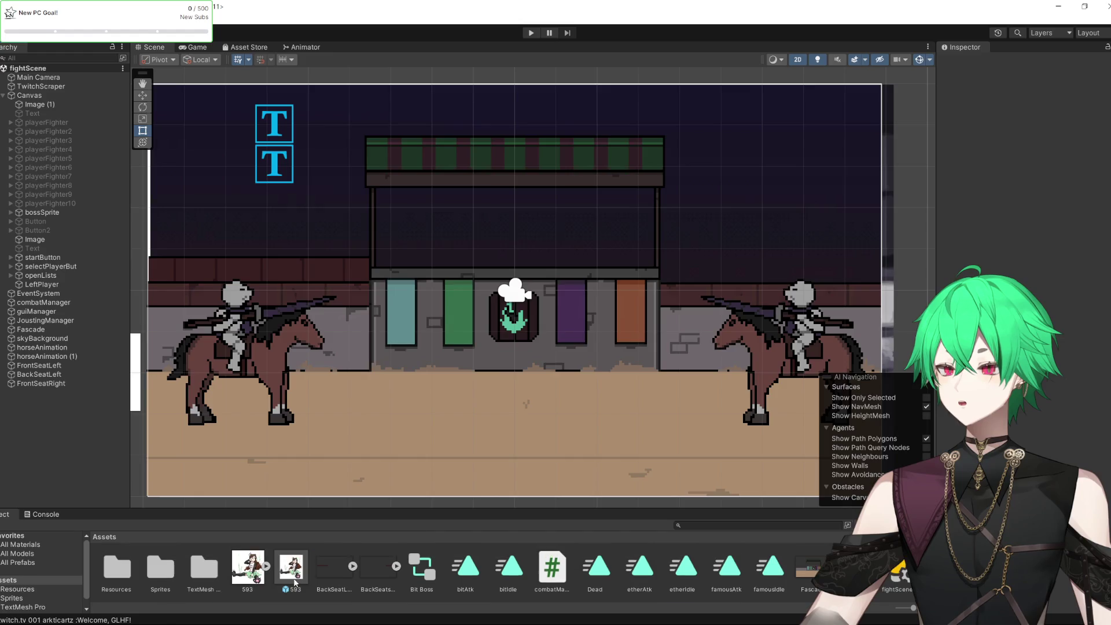
left_click(381, 574)
scroll(376, 380, "down", 3)
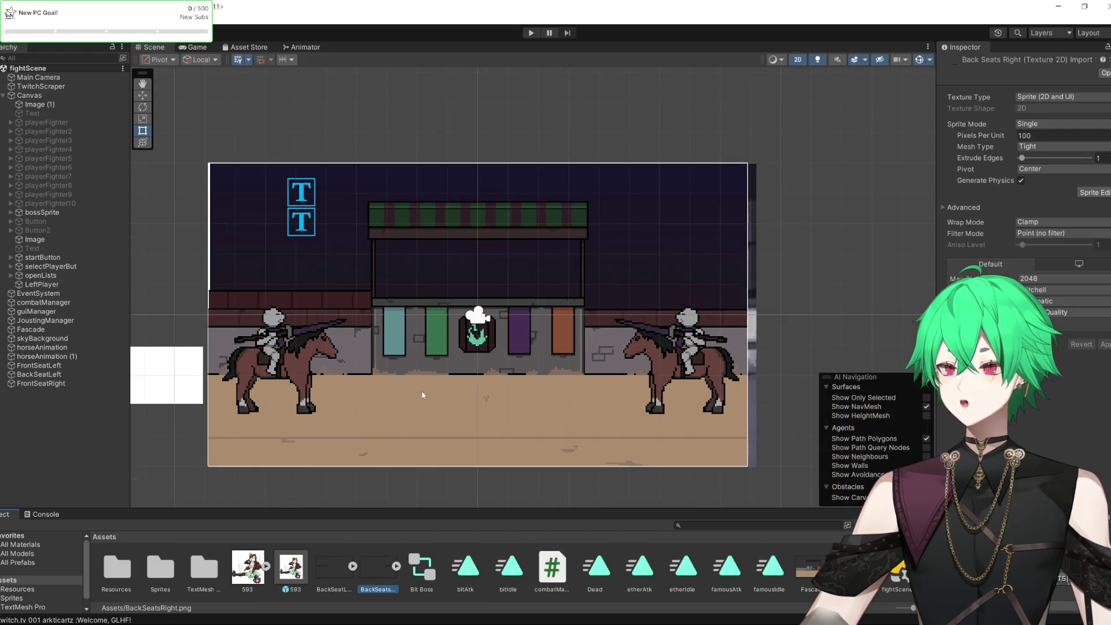
scroll(405, 381, "up", 1)
scroll(404, 376, "up", 2)
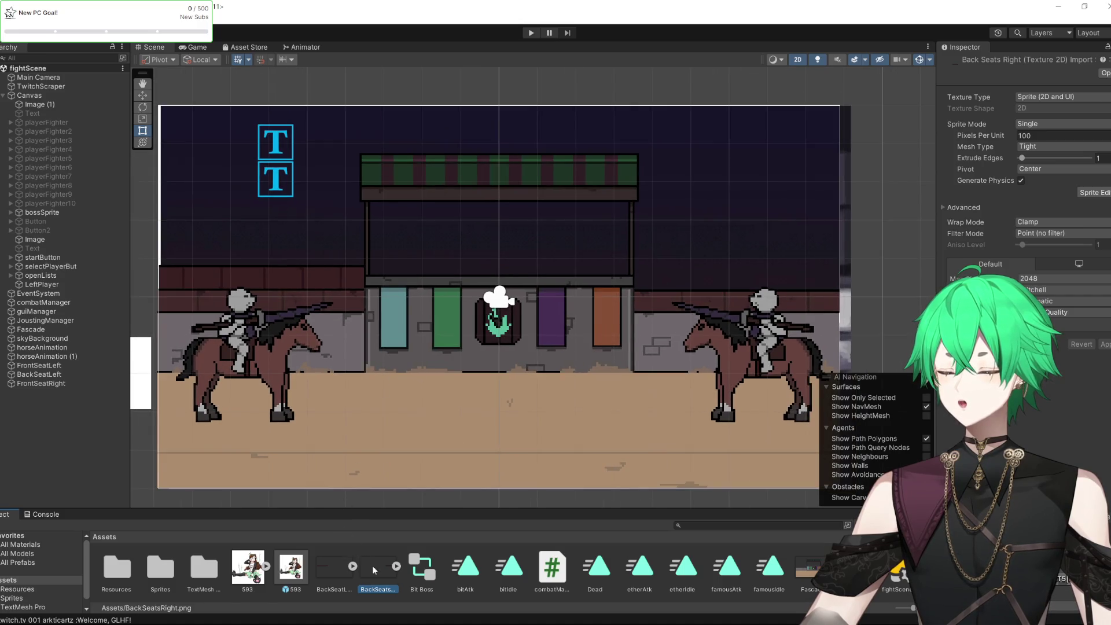
mouse_move(376, 575)
left_mouse_down()
mouse_move(145, 439)
mouse_move(88, 433)
left_mouse_up()
mouse_move(533, 313)
left_mouse_down()
mouse_move(617, 278)
mouse_move(816, 140)
left_mouse_up()
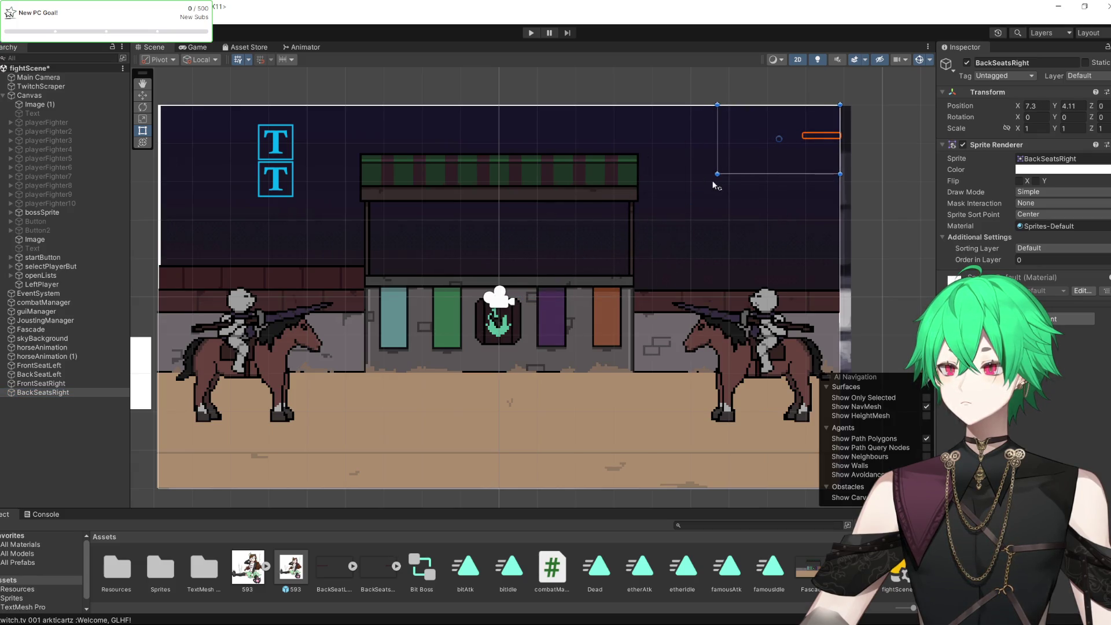
mouse_move(716, 173)
left_mouse_down()
mouse_move(304, 405)
mouse_move(135, 449)
left_mouse_up()
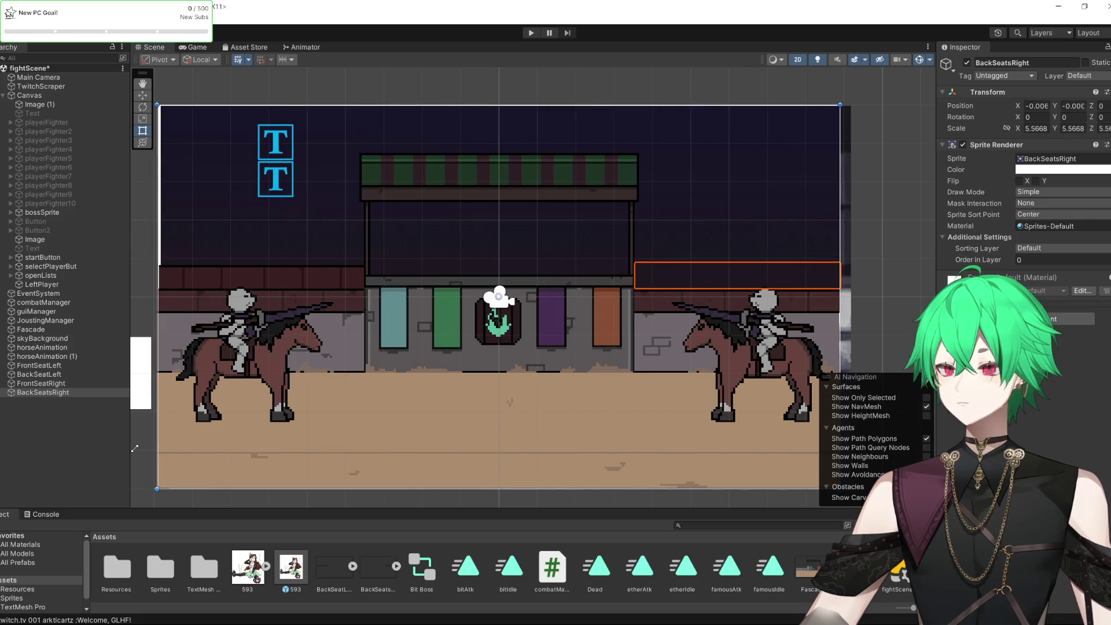
left_click_drag(682, 284, 679, 291)
Set BackSeatsRight's Order in Layer to 1 and nudge it up into alignment
left_click(1035, 260)
type("1")
scroll(623, 254, "up", 5)
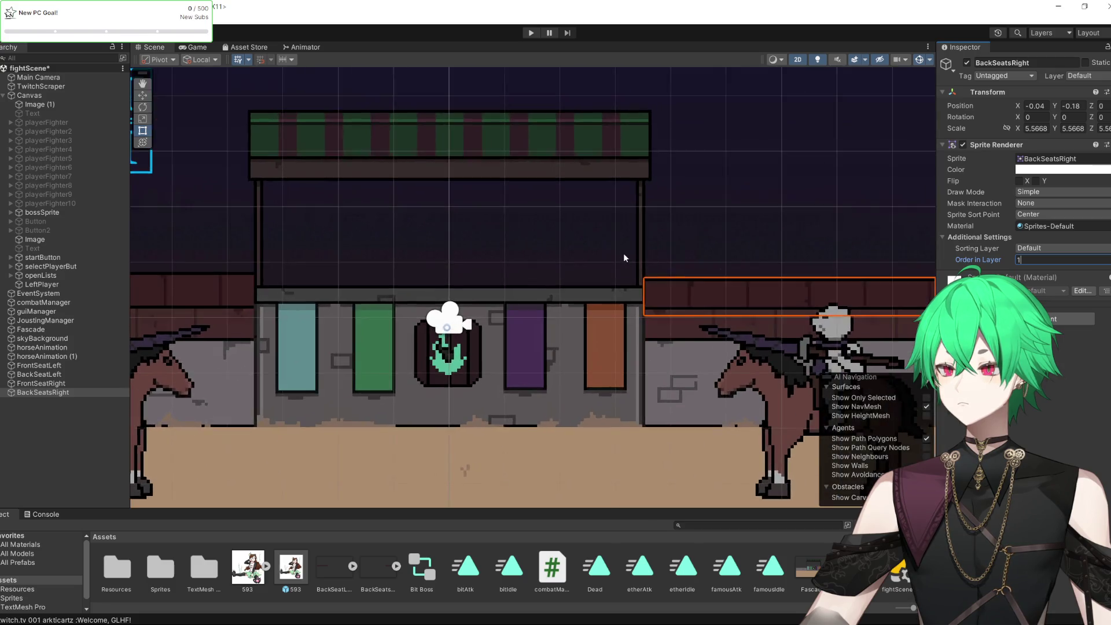
left_click_drag(766, 349, 767, 344)
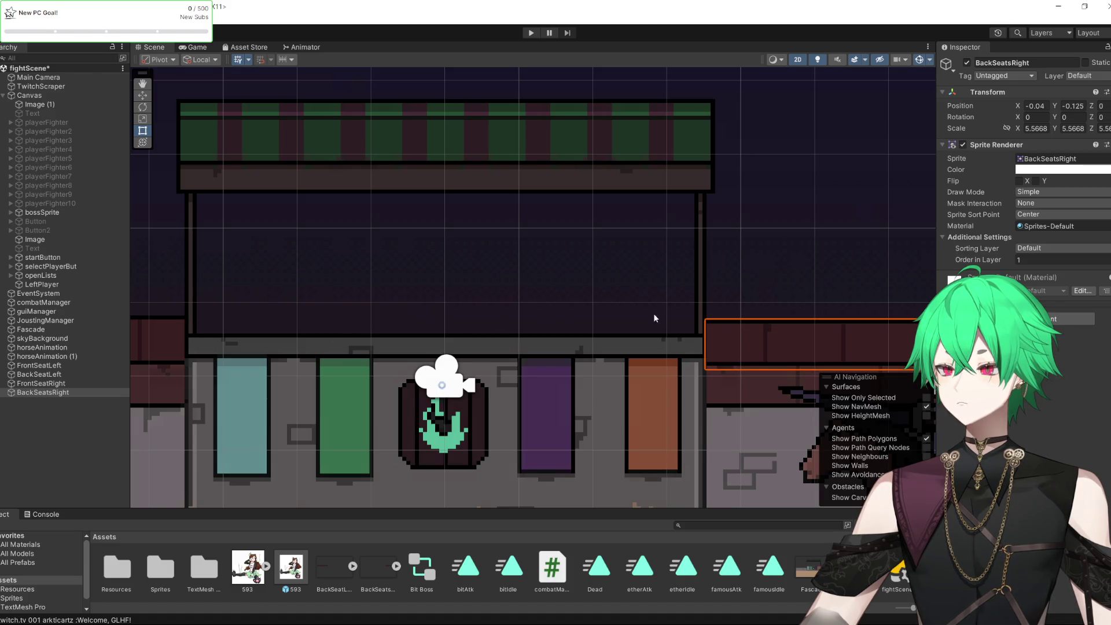
left_click_drag(759, 346, 759, 340)
scroll(478, 297, "down", 5)
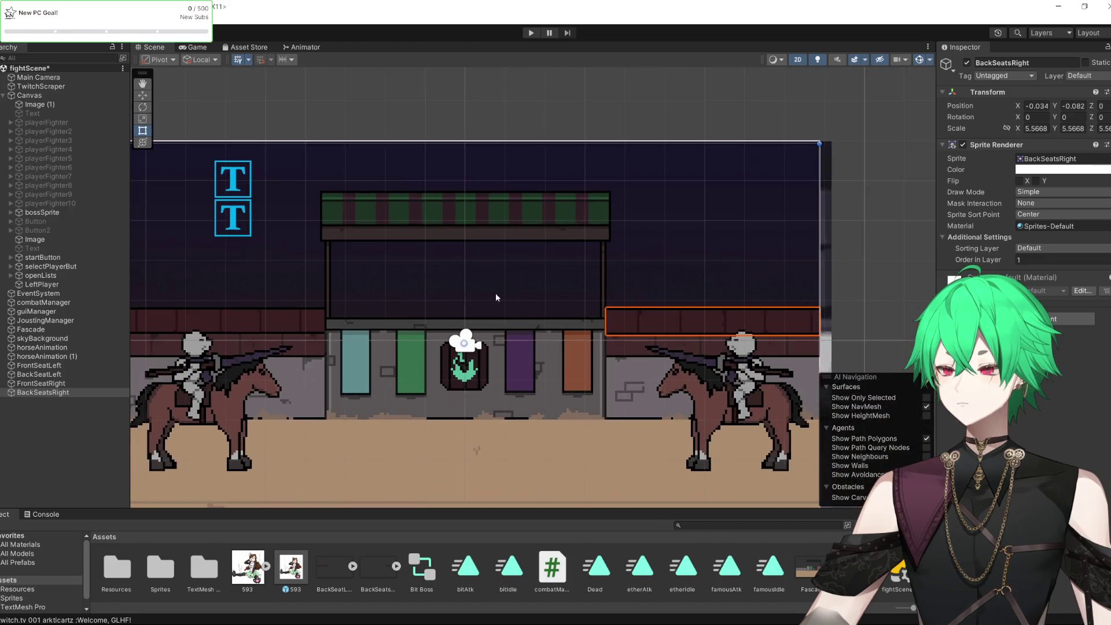
left_click_drag(756, 286, 750, 282)
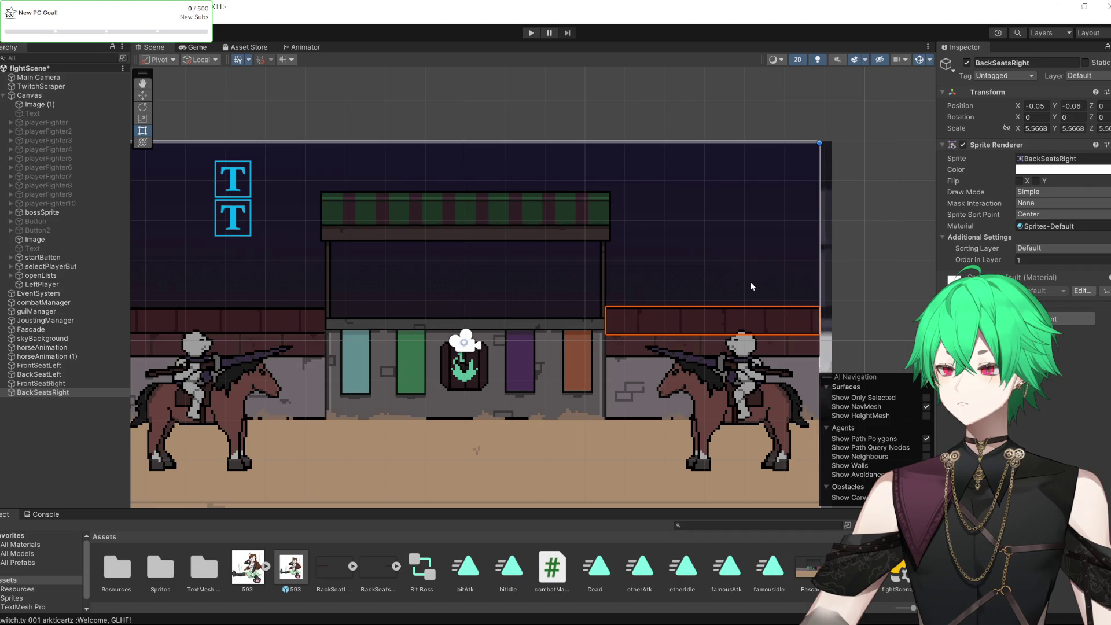
left_click(915, 296)
scroll(608, 318, "up", 10)
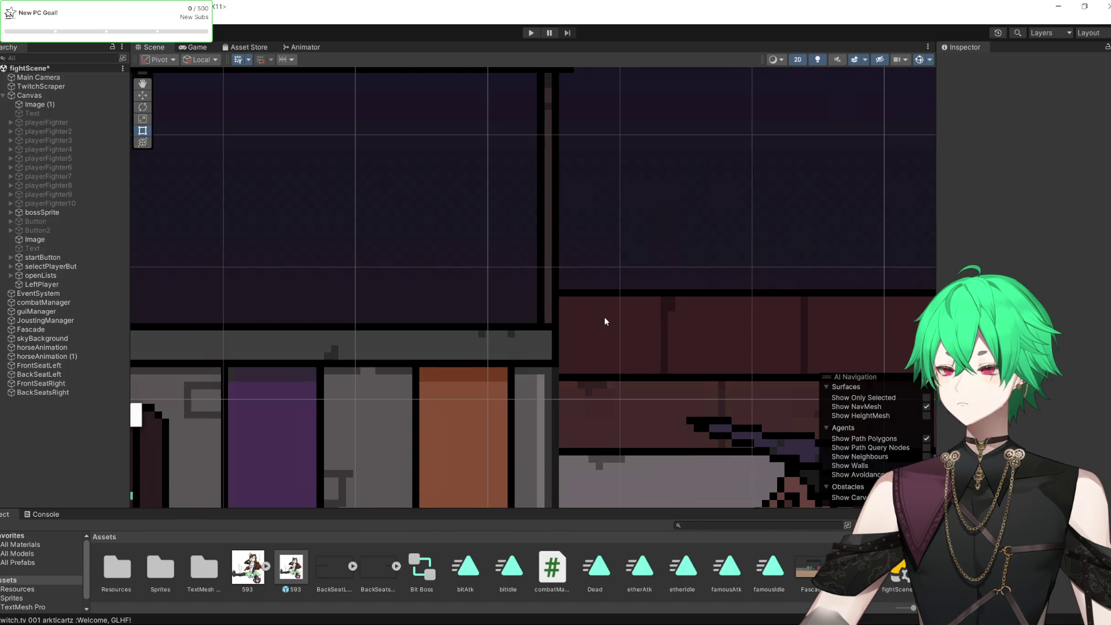
Clear the selection and enter play mode to test the fightScene
left_click(604, 317)
scroll(603, 317, "down", 10)
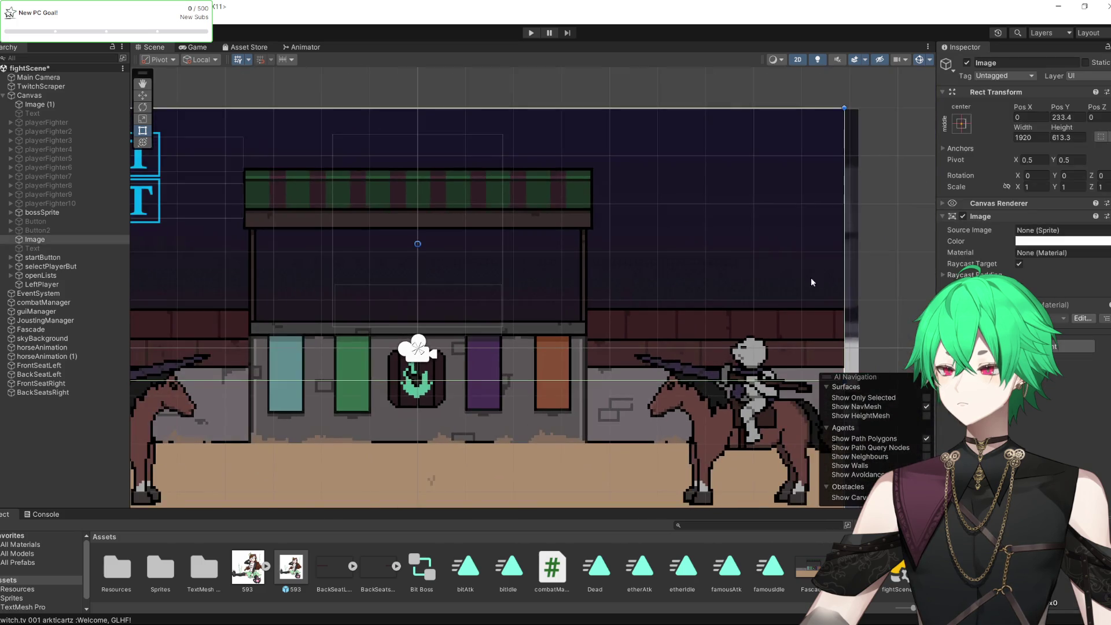
left_click(890, 273)
scroll(856, 272, "down", 8)
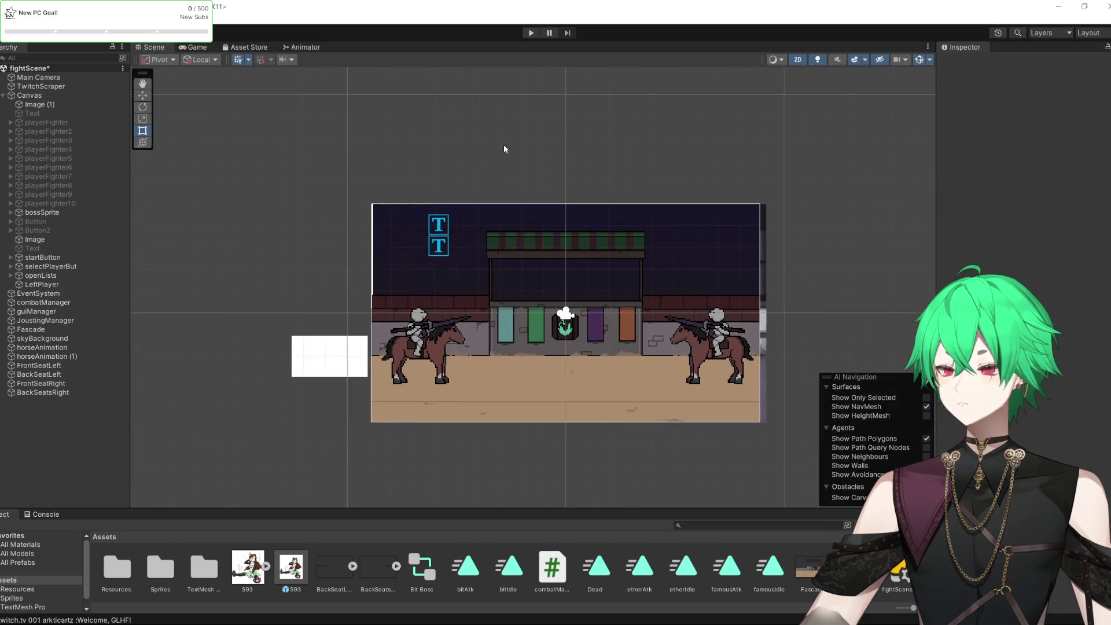
left_click(528, 34)
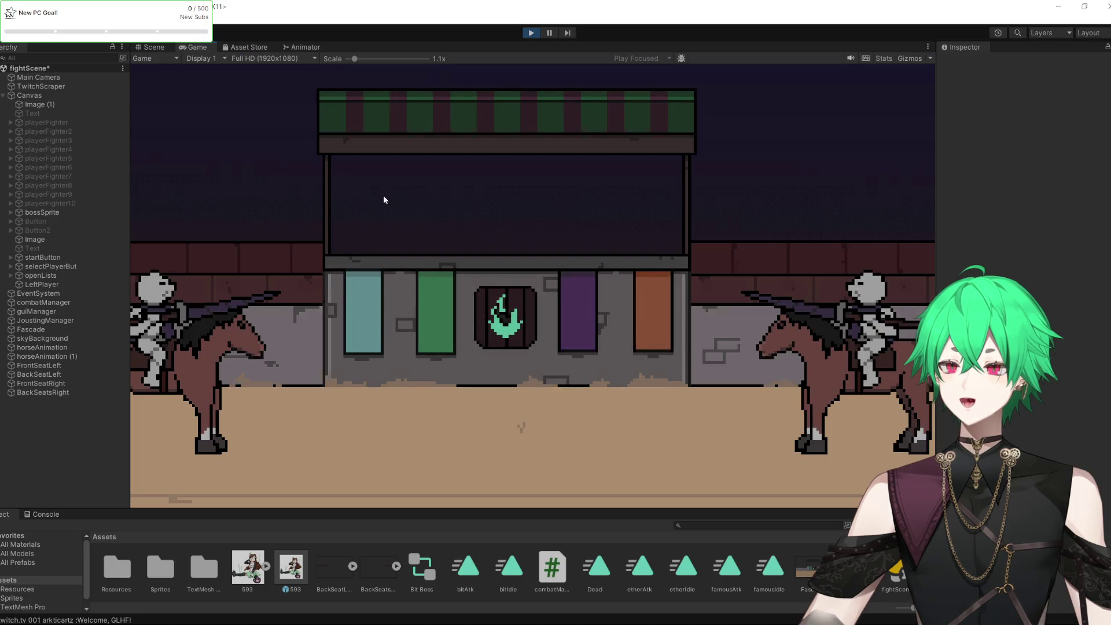
left_click_drag(355, 59, 353, 60)
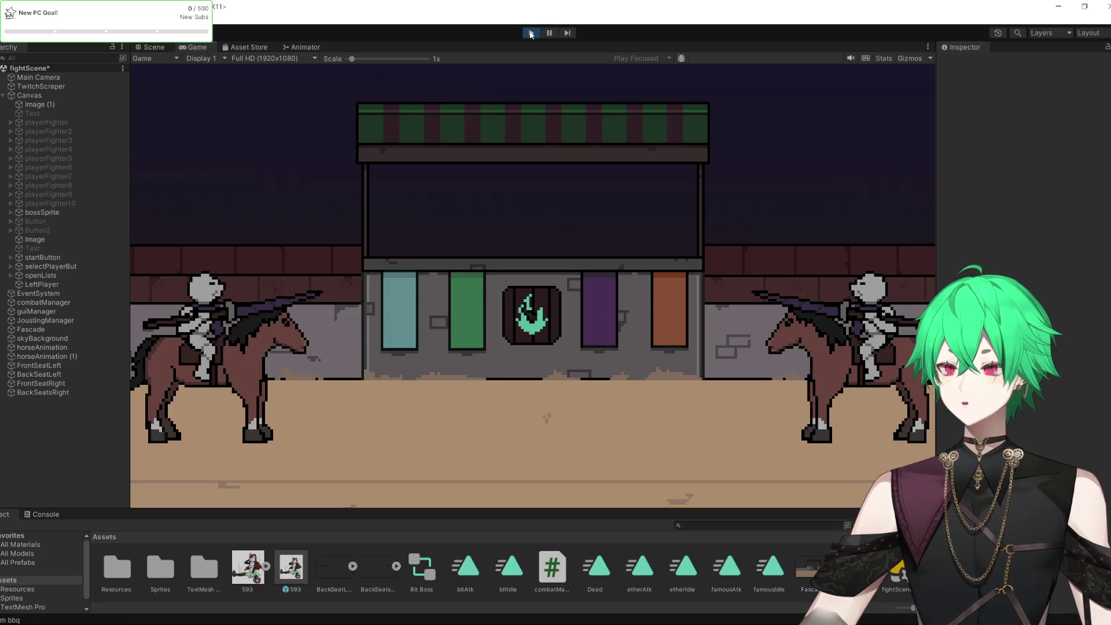
left_click(530, 33)
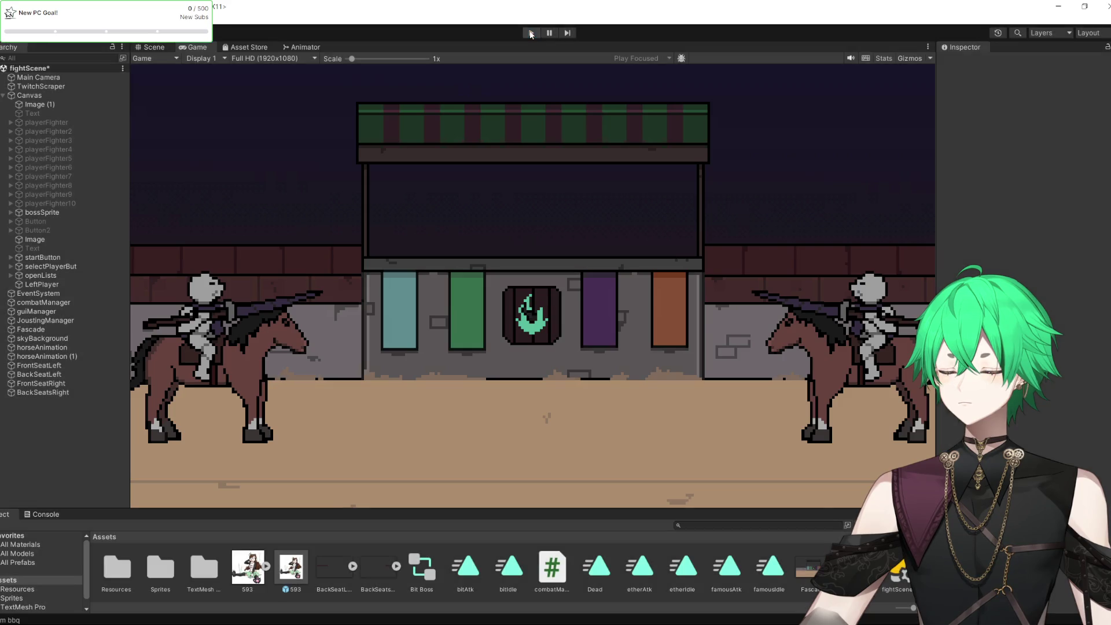
scroll(589, 370, "up", 3)
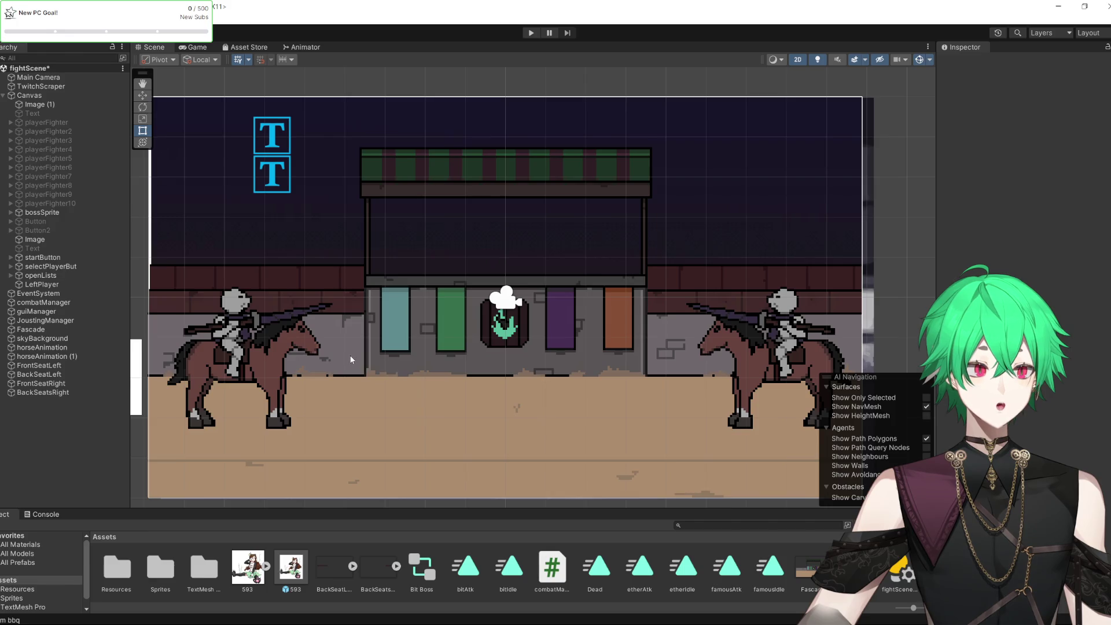
left_click(12, 17)
Save the scene and switch from Unity to the Steam window
left_click(35, 67)
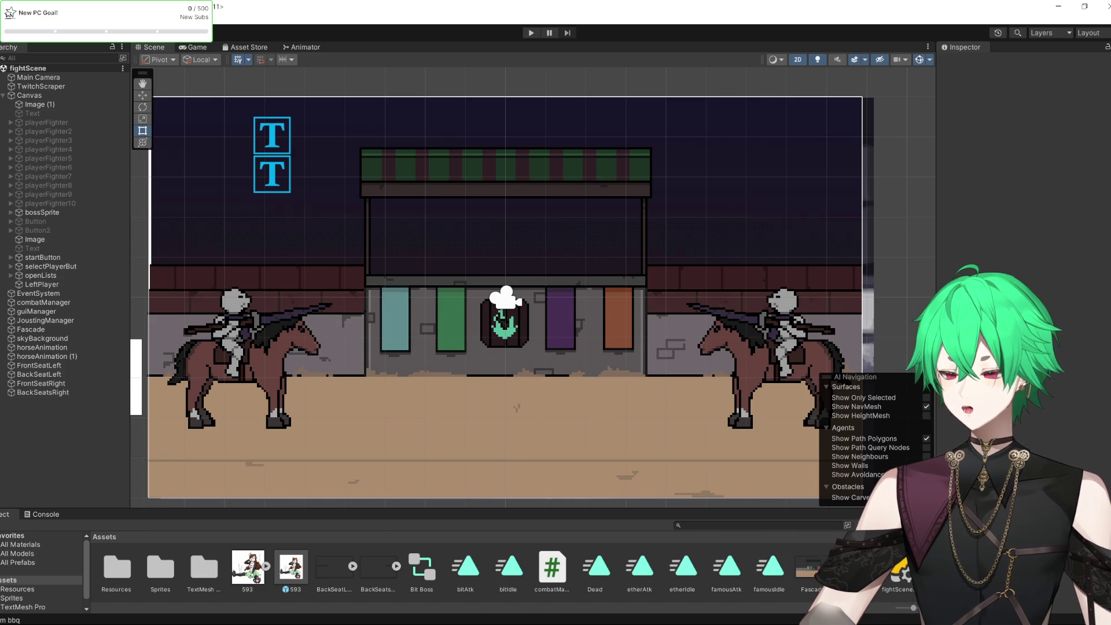
key("alt+Tab")
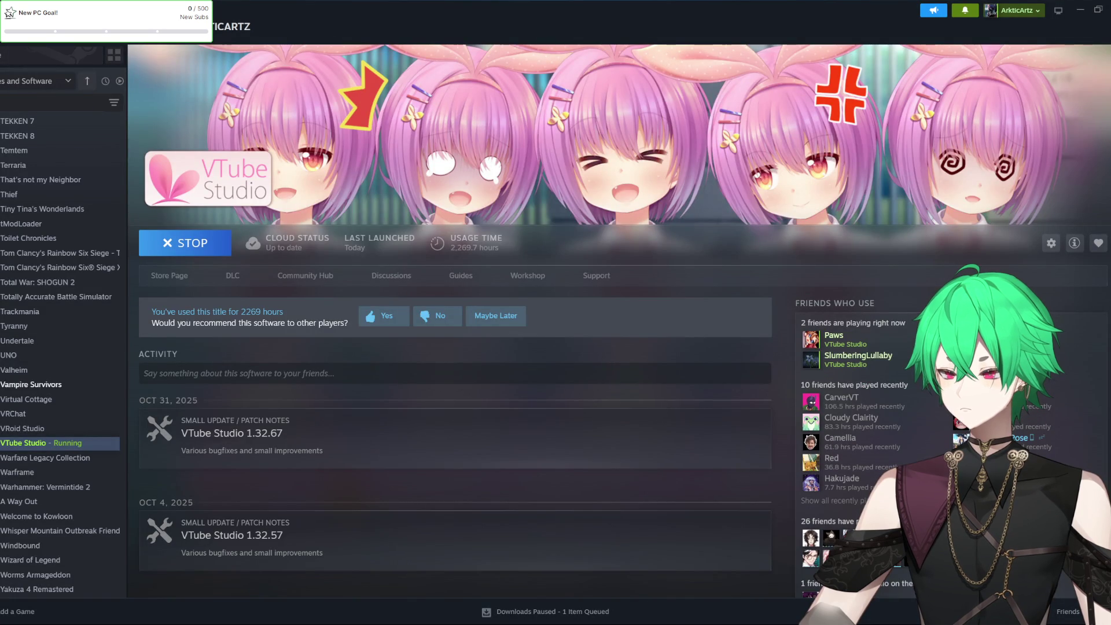
Open the VTube Studio store page and search the store for 'dream bbq'
left_click(169, 276)
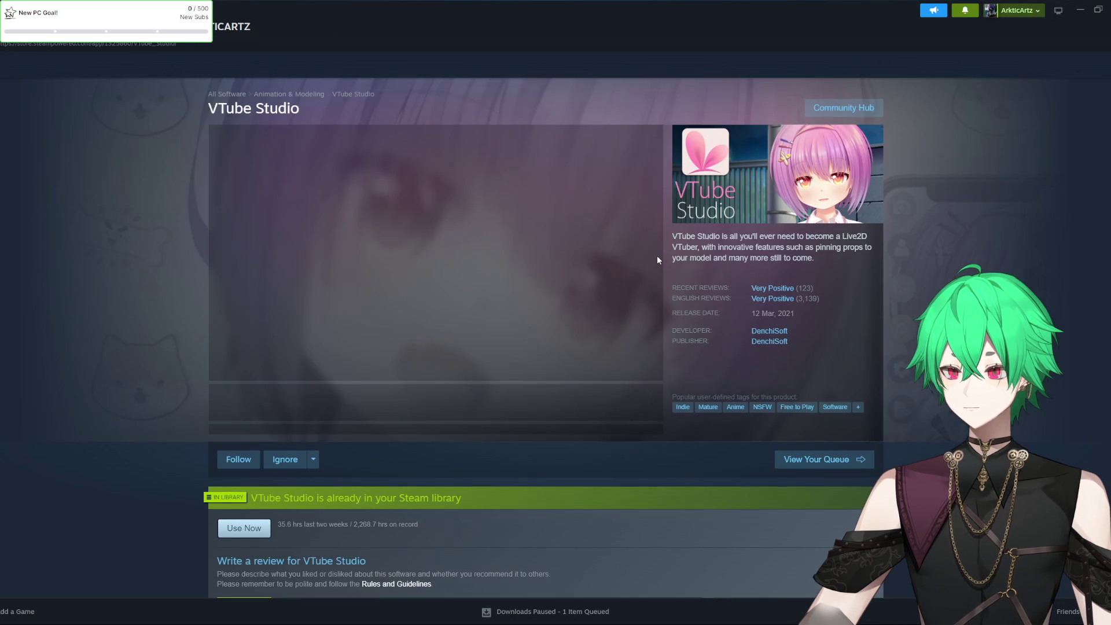
left_click(627, 70)
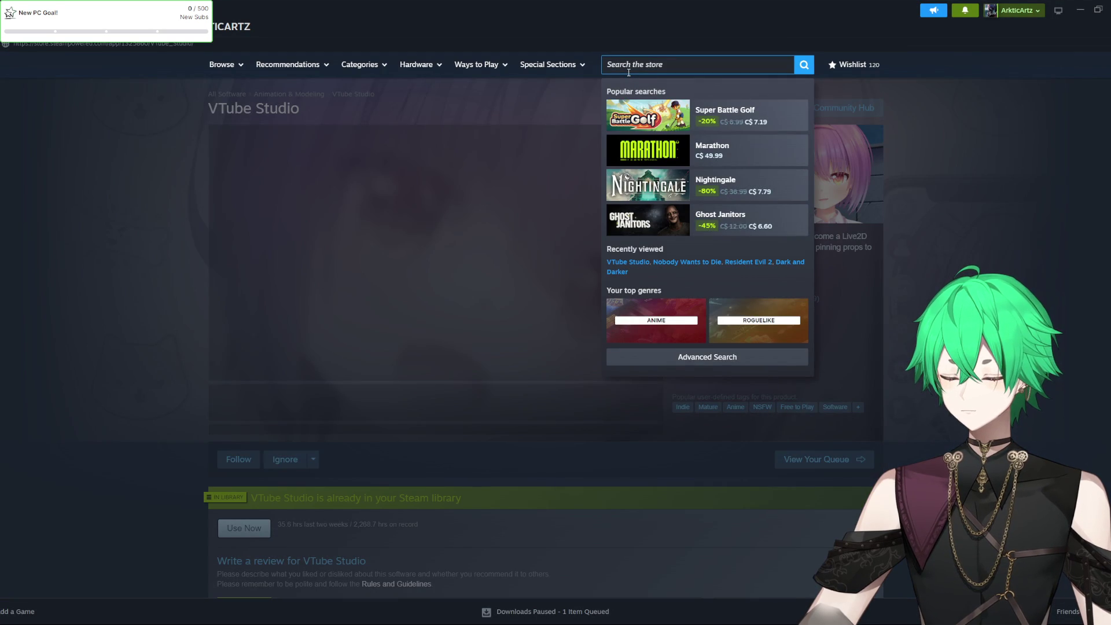
type("dream bbq")
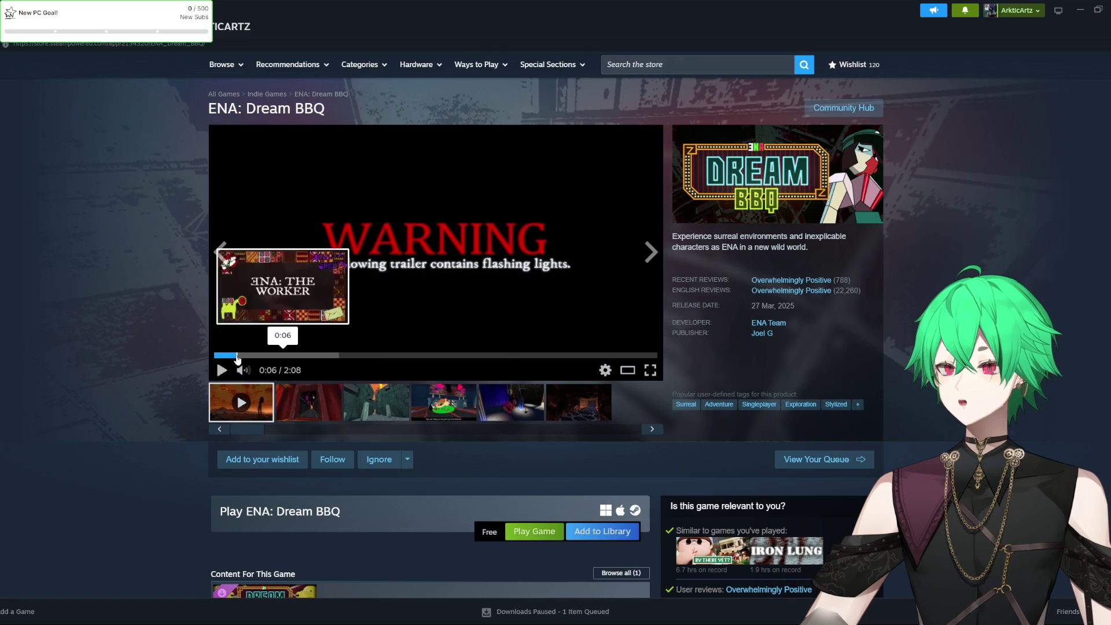
Skip the ENA: Dream BBQ trailer ahead to its end, lower its volume, and scroll the page
left_click(237, 356)
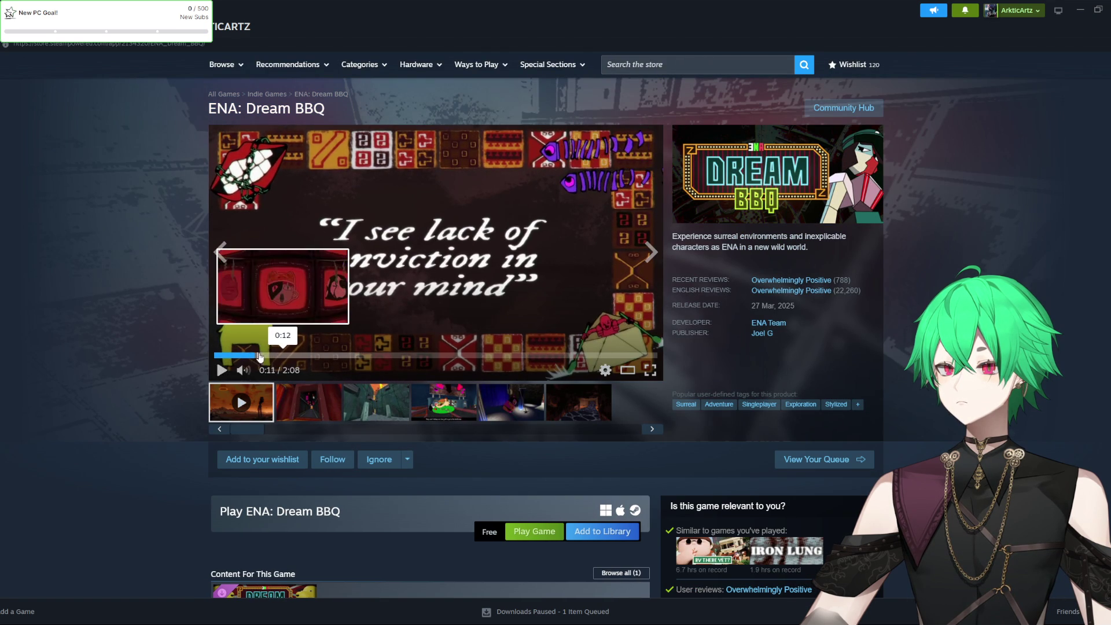
left_click(274, 355)
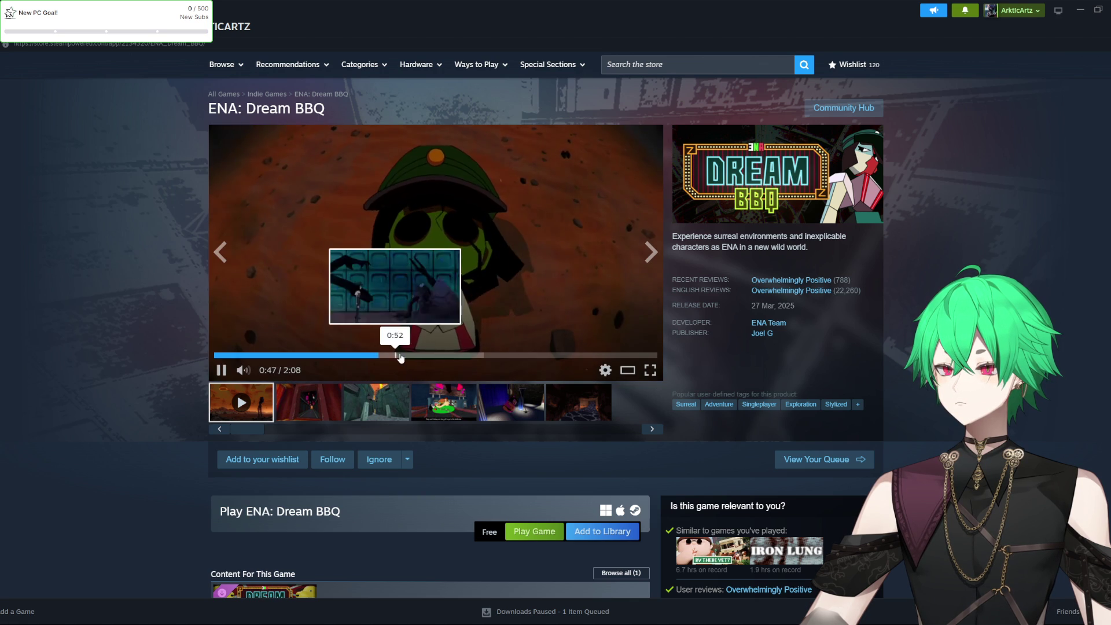
left_click(416, 356)
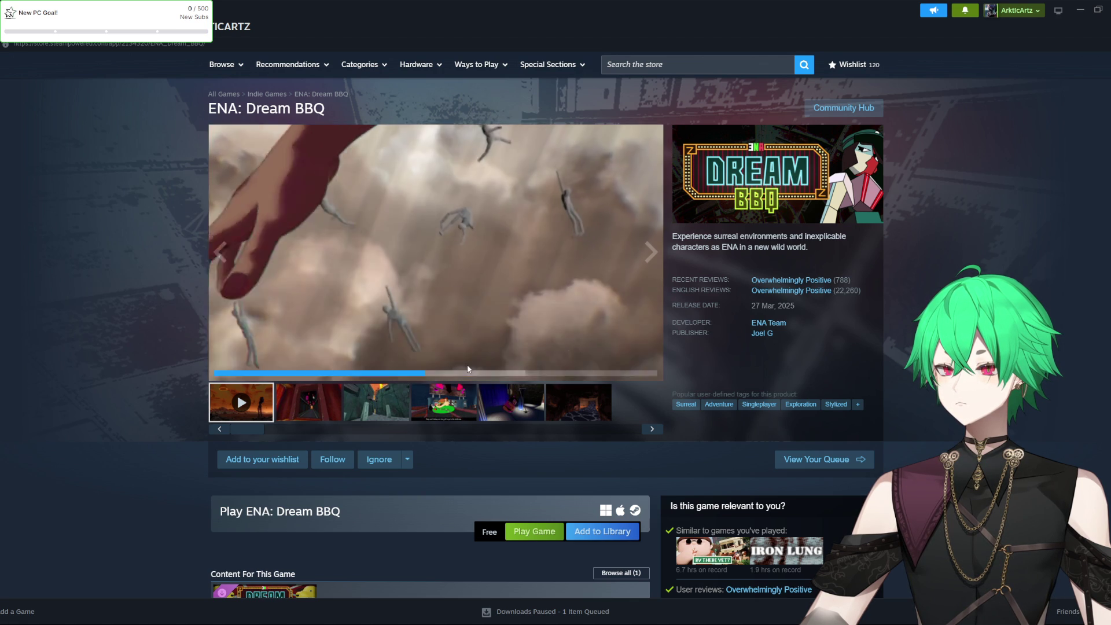
left_click(470, 355)
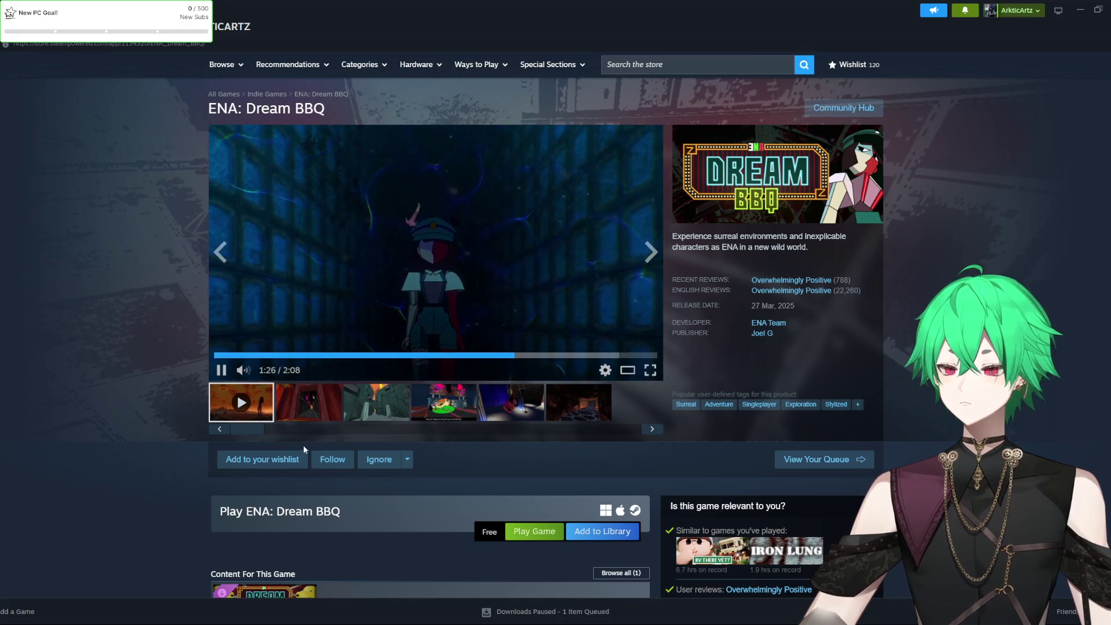
left_click(259, 372)
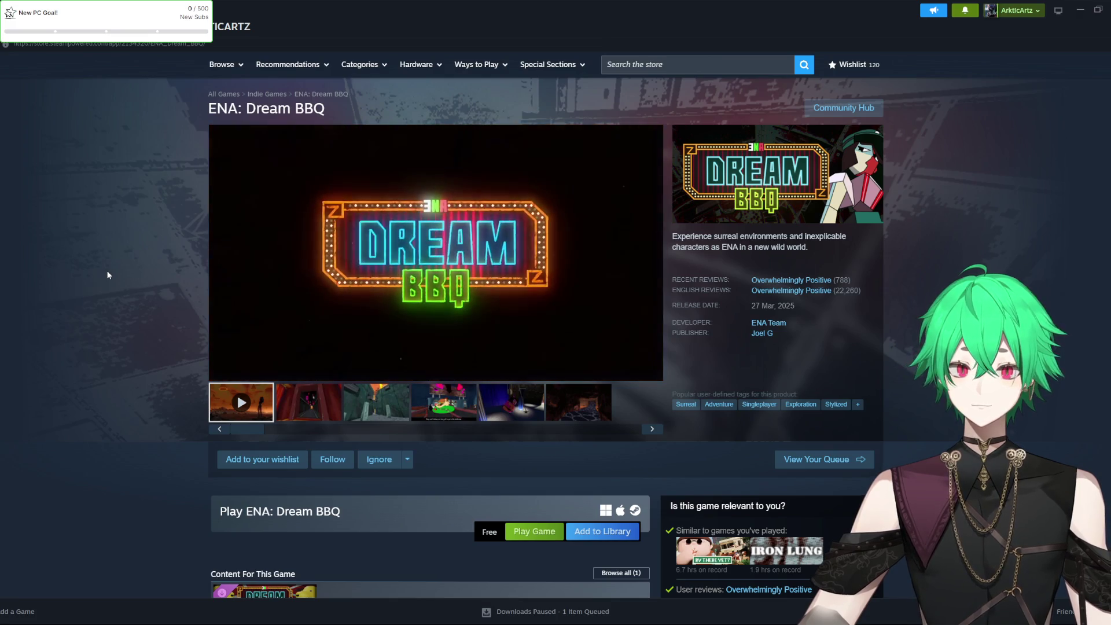
mouse_move(234, 244)
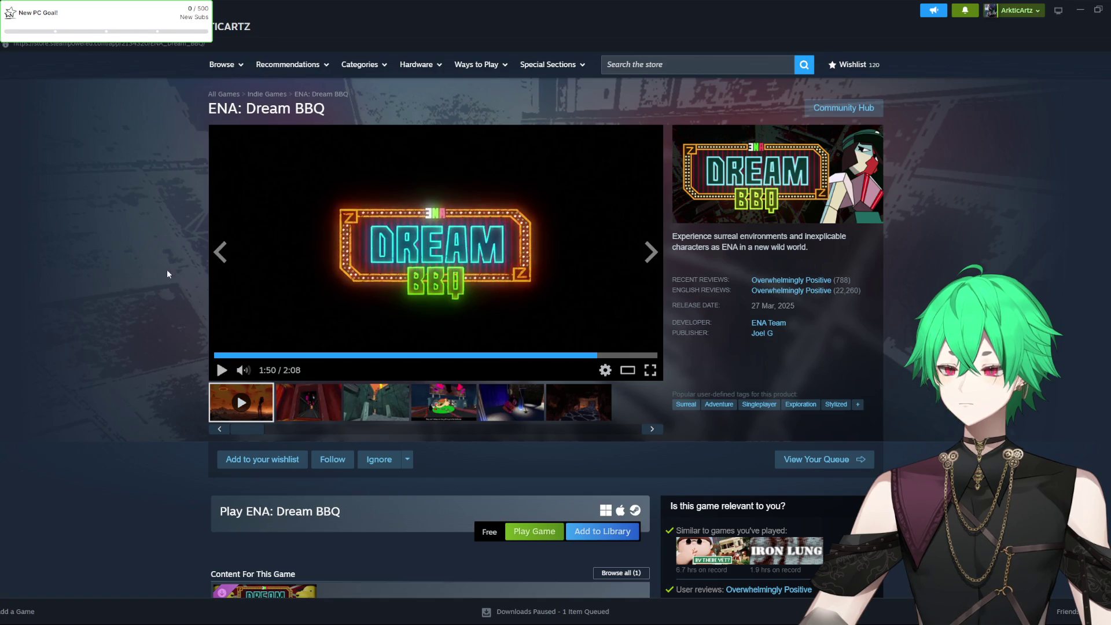
scroll(133, 269, "down", 4)
scroll(132, 271, "down", 2)
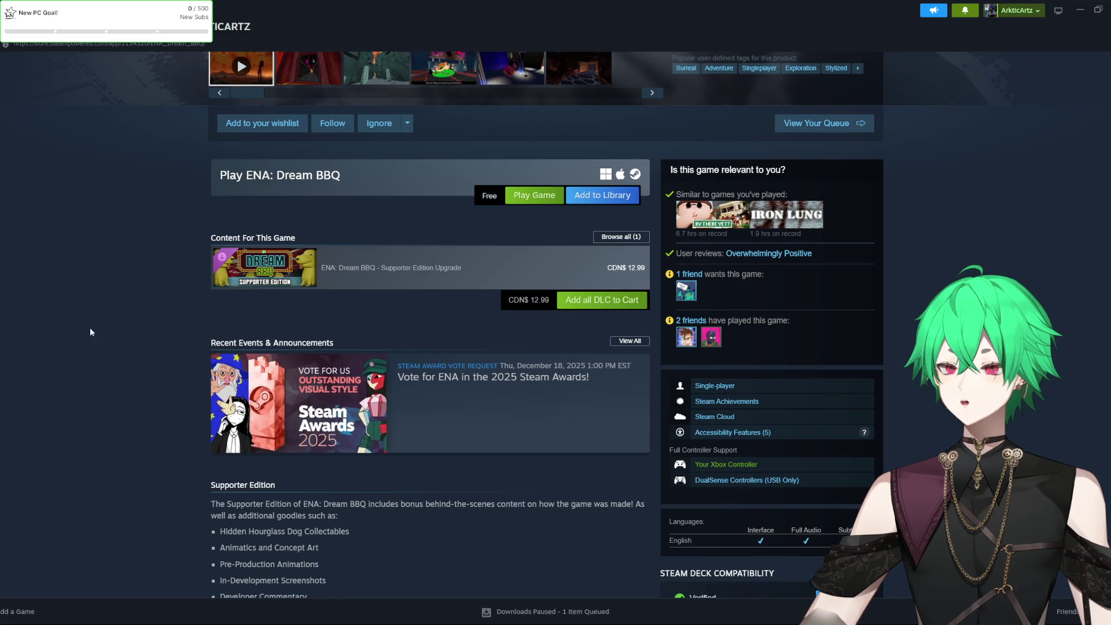
View the fourth store screenshot and step through the following ones
scroll(94, 269, "up", 1)
scroll(94, 269, "up", 5)
left_click(443, 402)
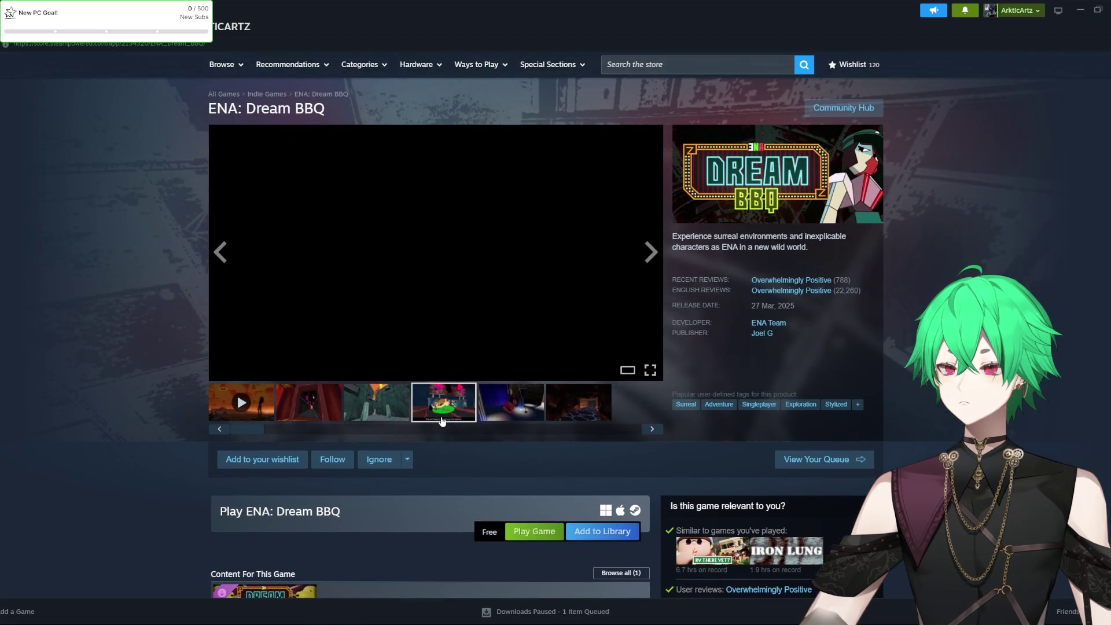
left_click(529, 421)
left_click(578, 412)
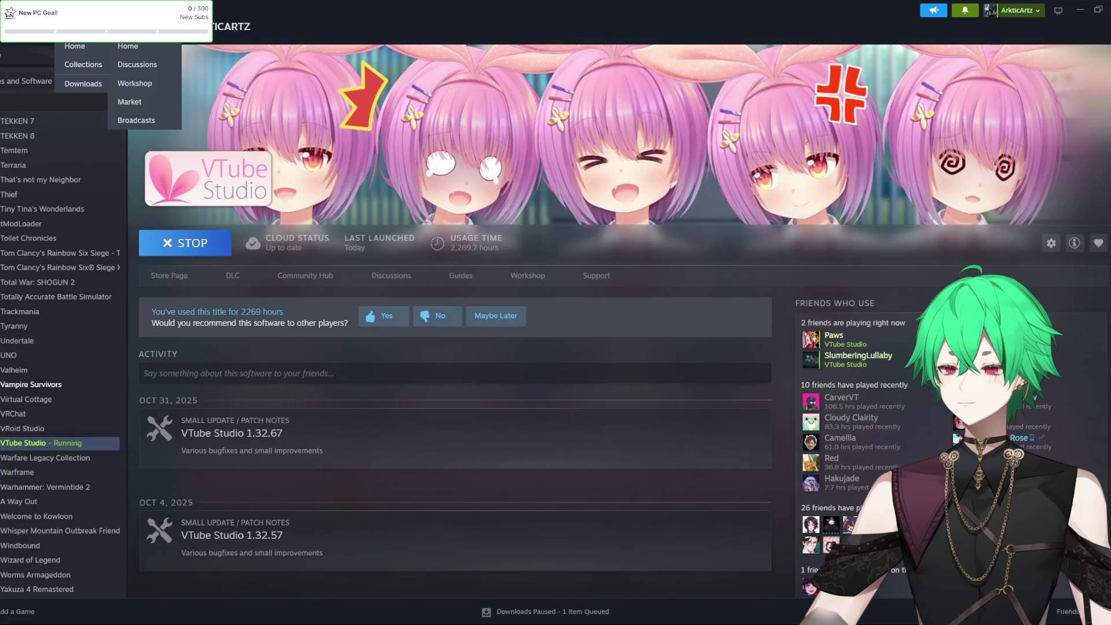
Go to the VTube Studio page, then Browse > Store Home, and scroll the featured games
left_click(35, 26)
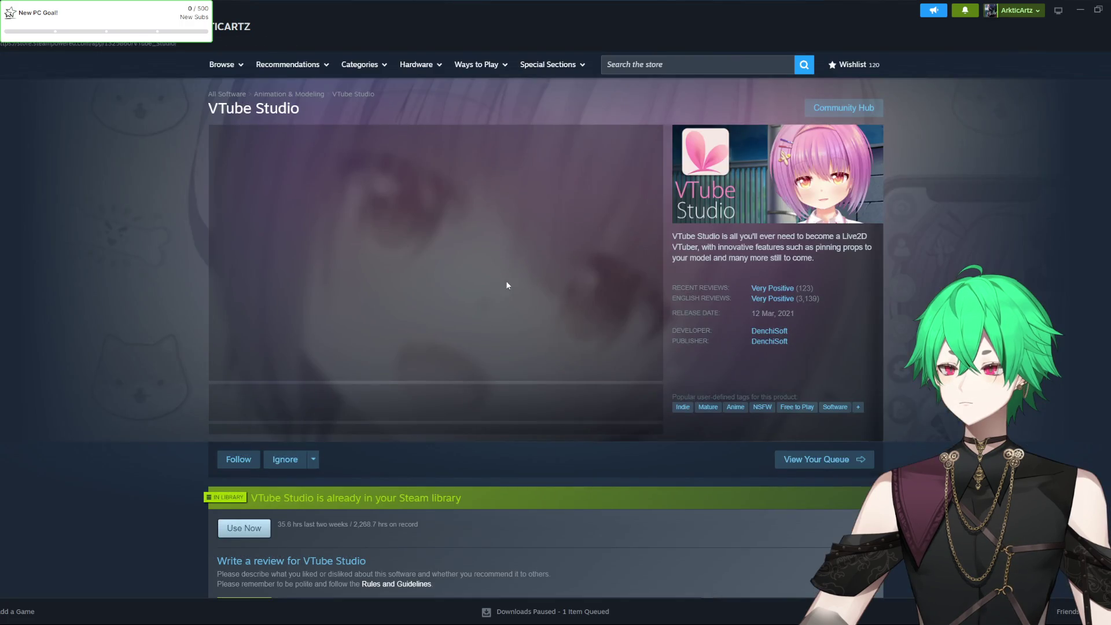
mouse_move(212, 66)
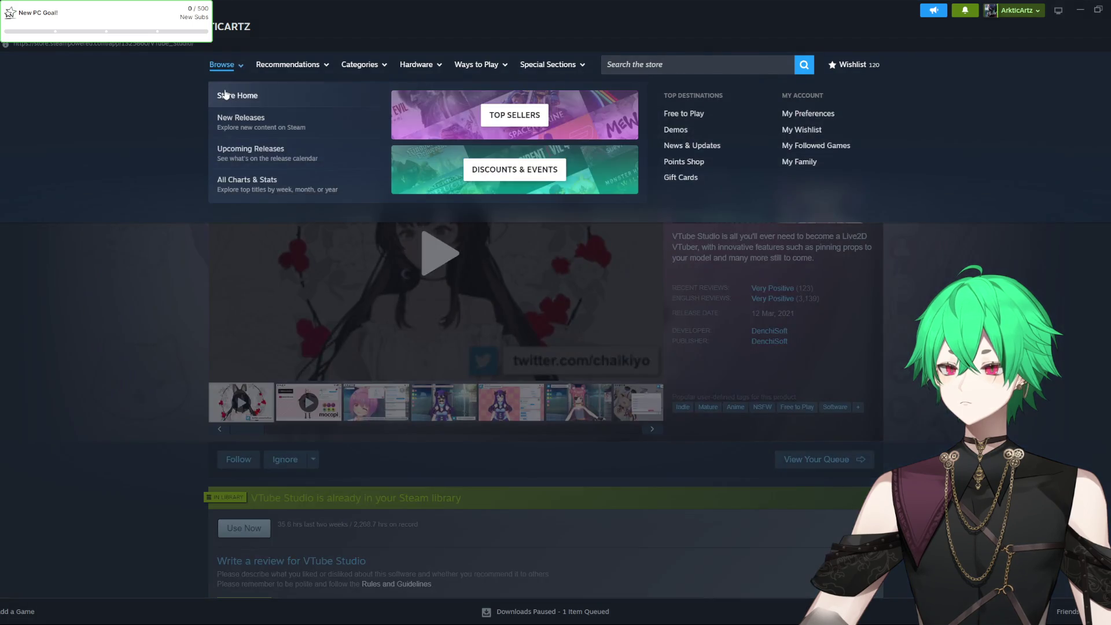
left_click(225, 95)
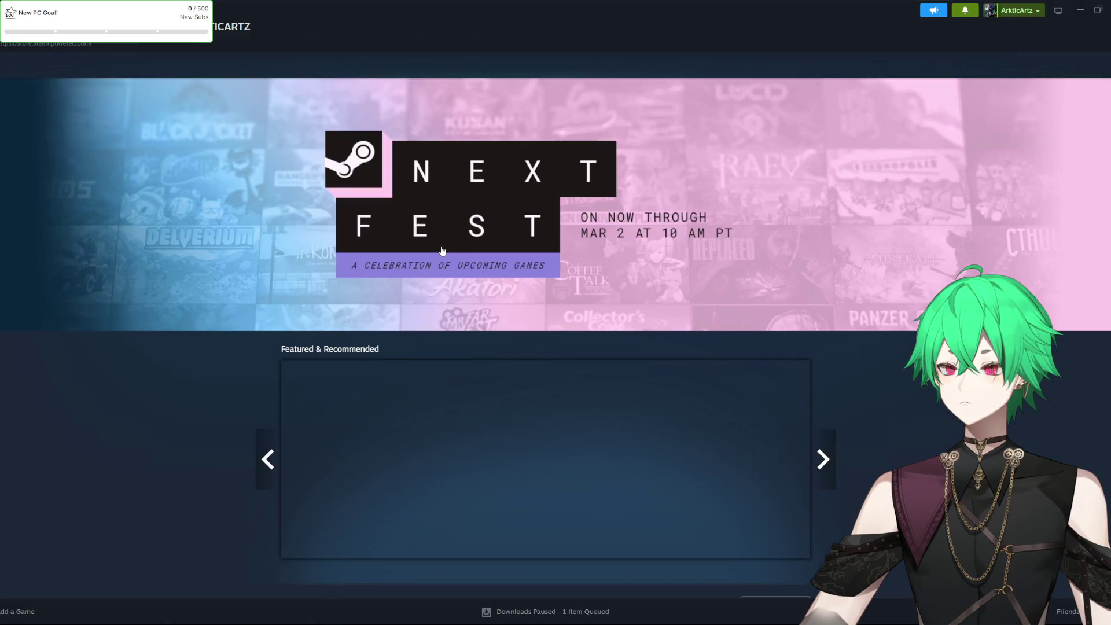
scroll(165, 240, "down", 3)
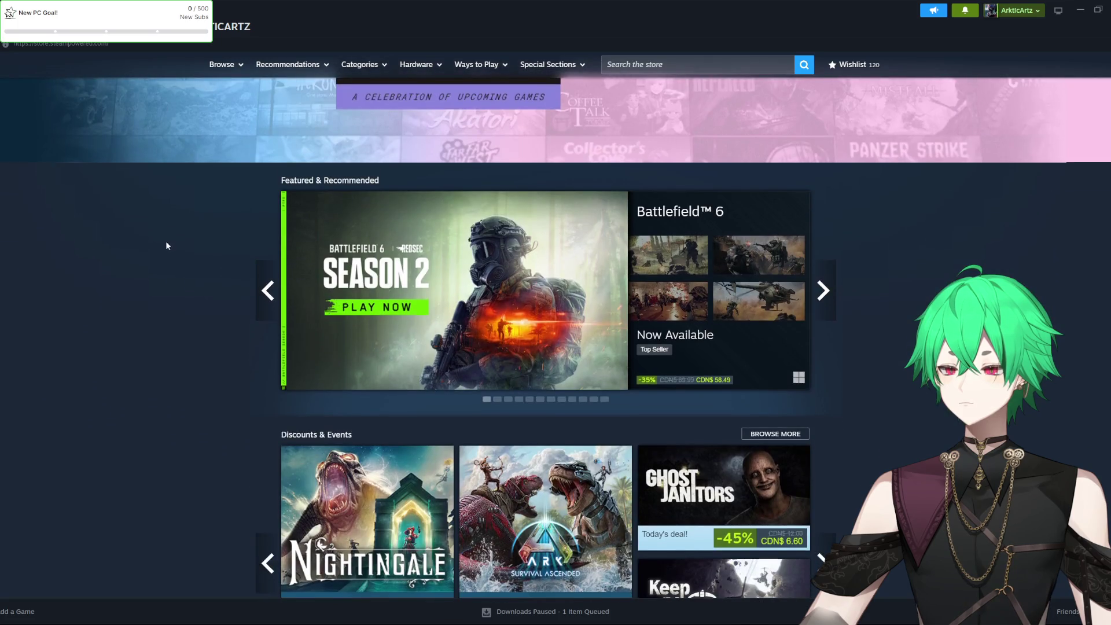
scroll(165, 240, "down", 1)
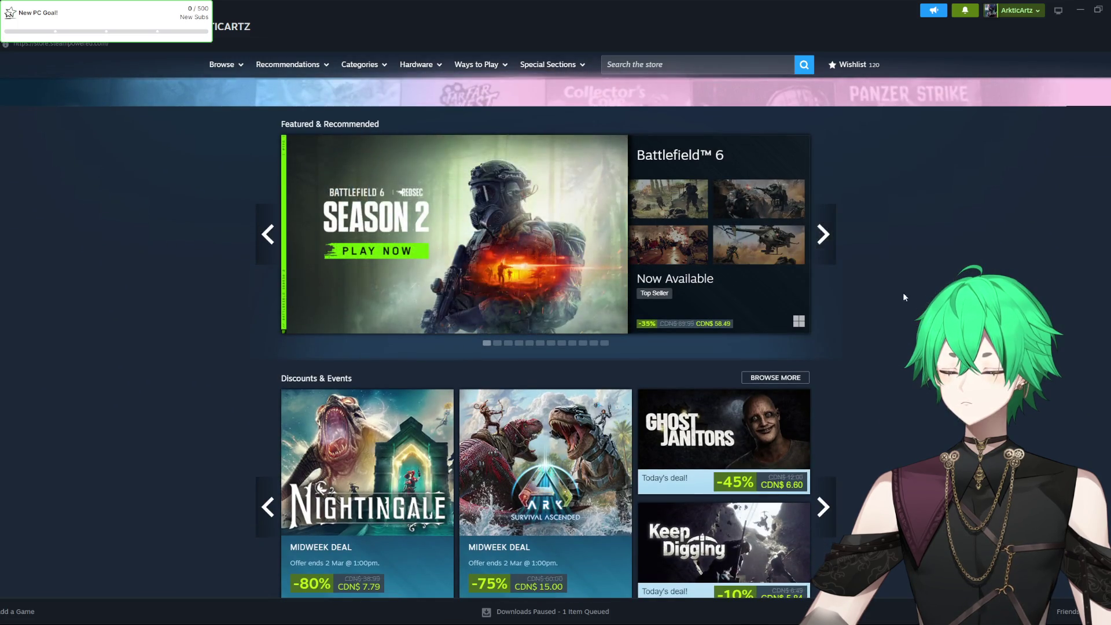
left_click(831, 240)
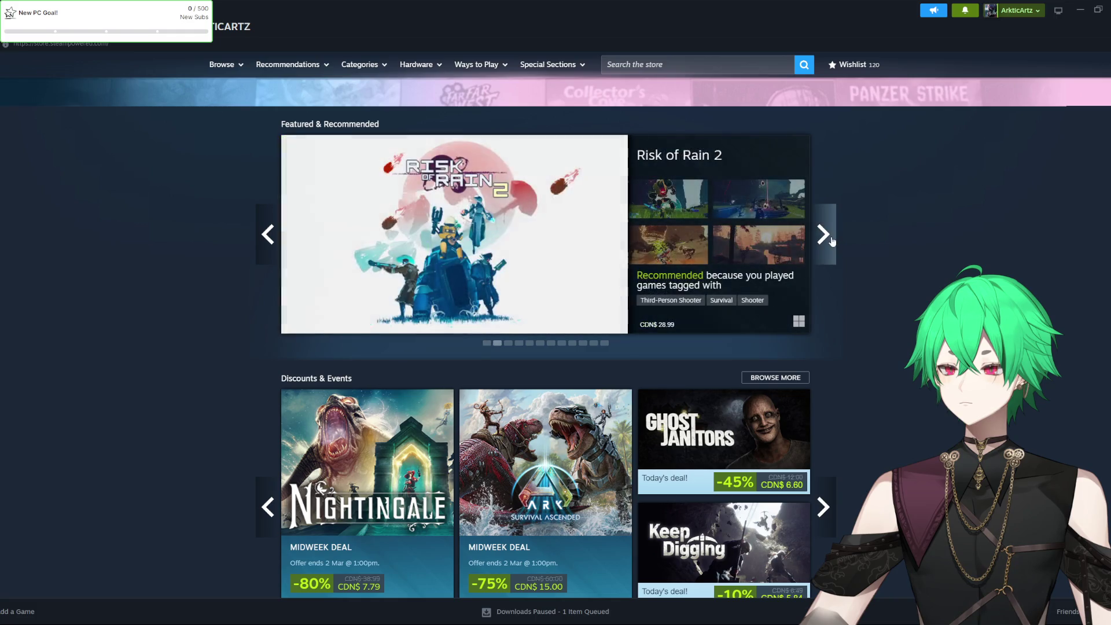
left_click(831, 240)
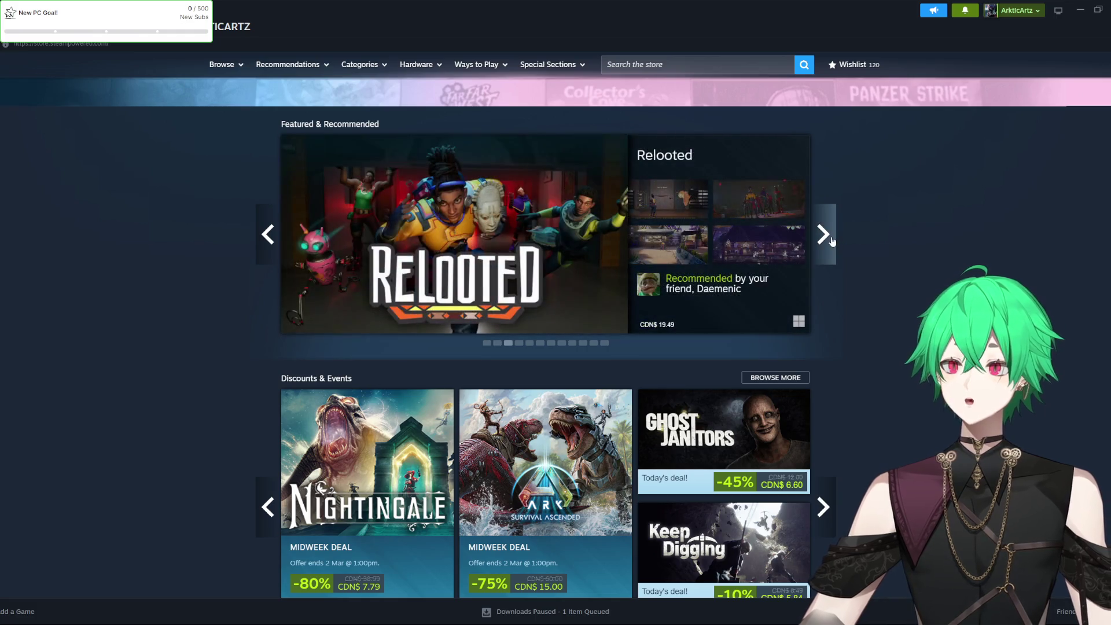
left_click(831, 240)
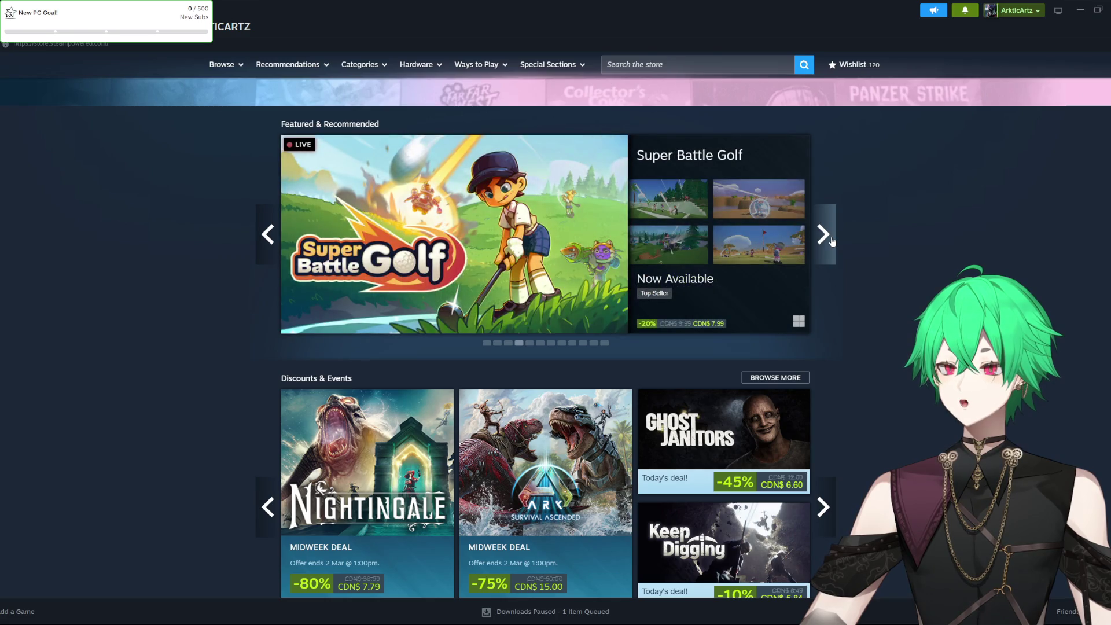
left_click(831, 240)
left_click(831, 240)
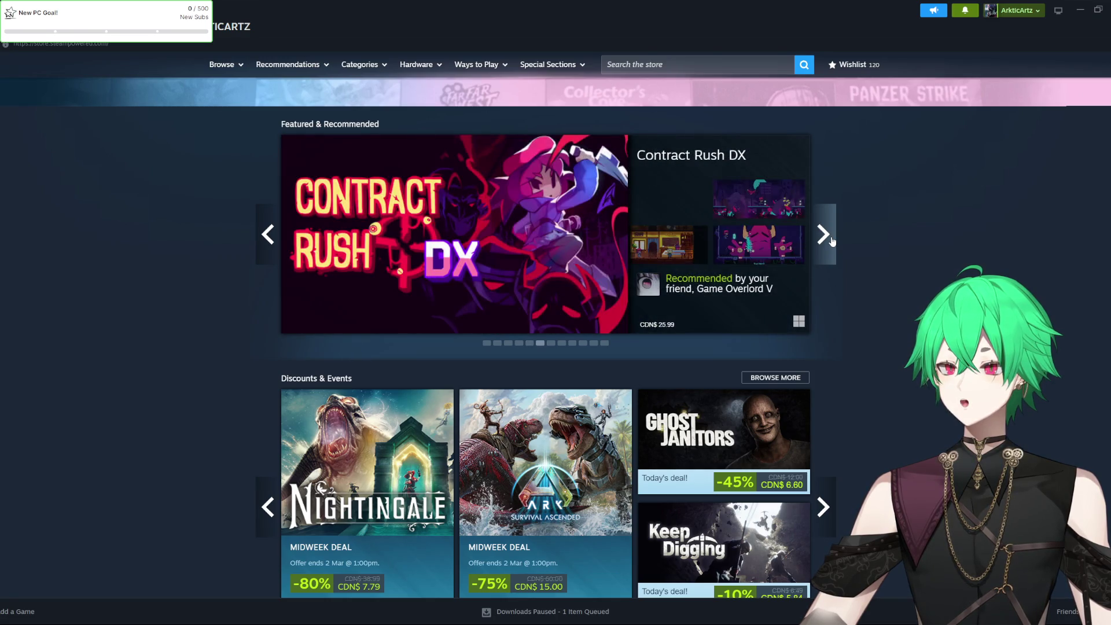
mouse_move(668, 243)
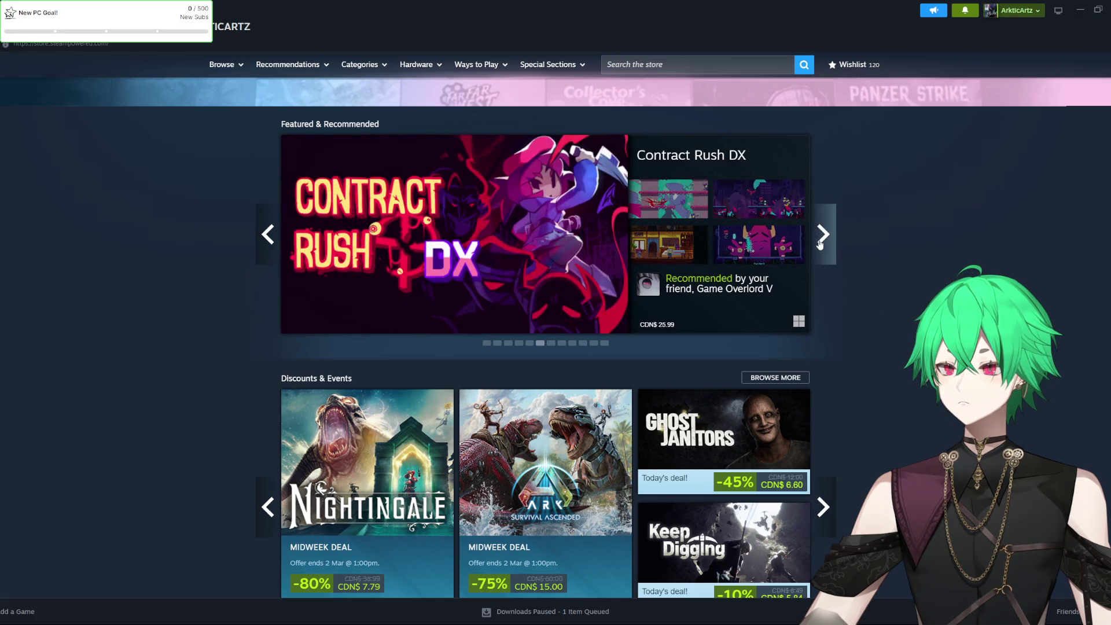
left_click(822, 243)
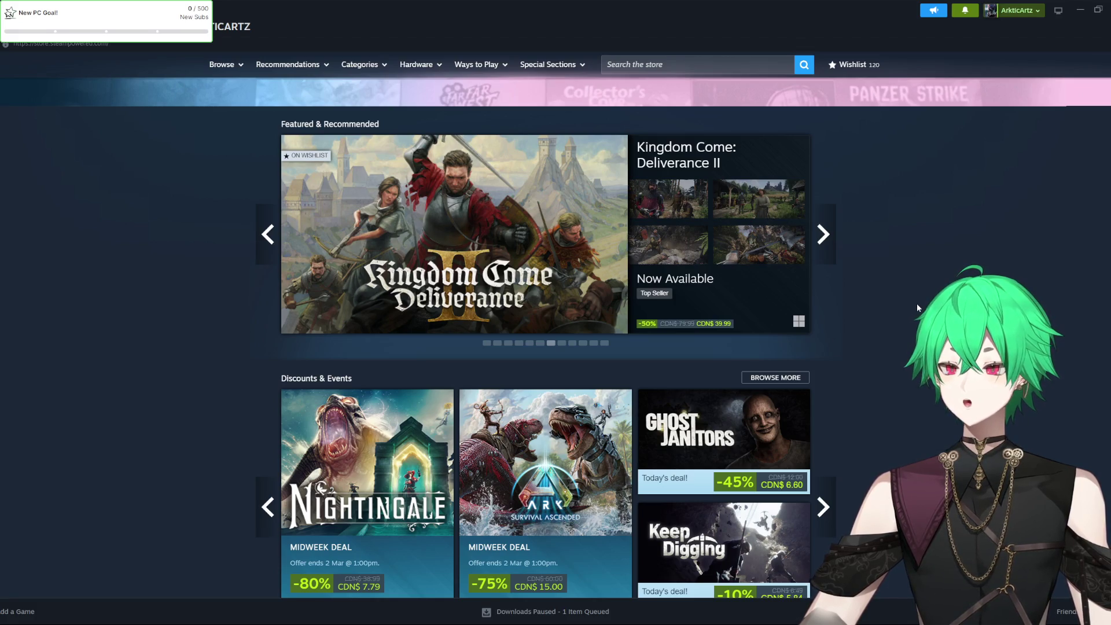
left_click(826, 231)
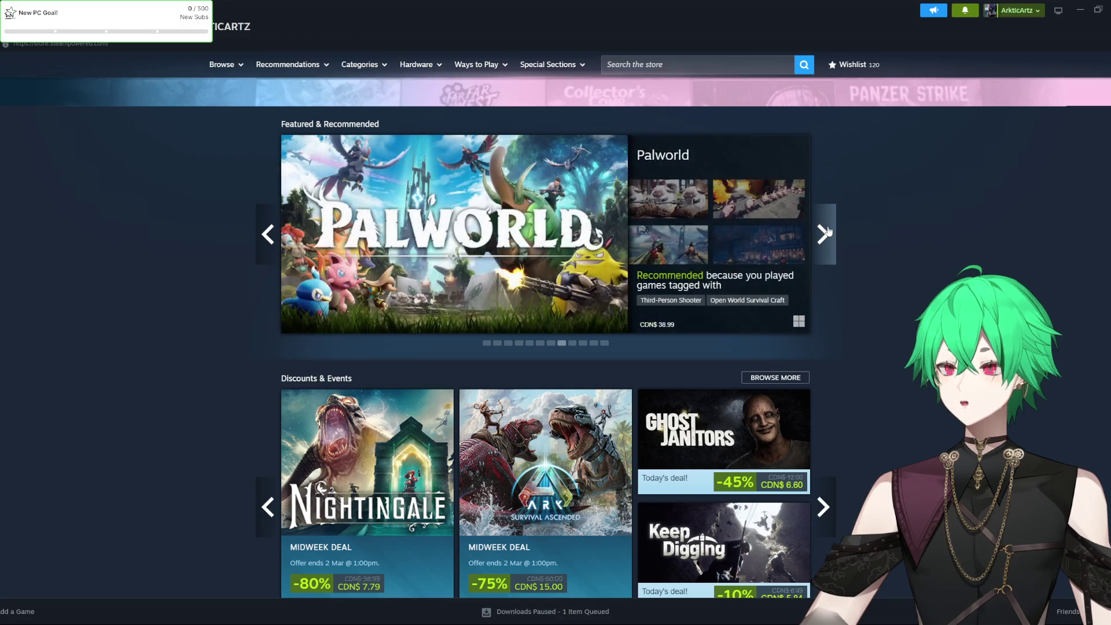
left_click(827, 231)
left_click(827, 231)
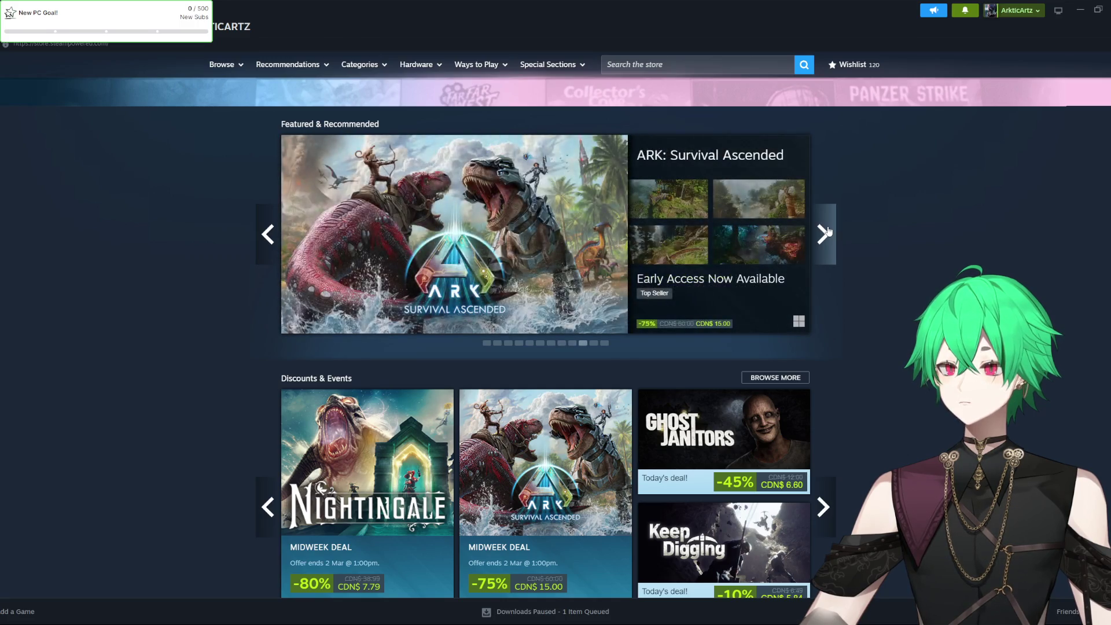
left_click(827, 231)
left_click(827, 231)
scroll(821, 237, "down", 1)
scroll(820, 241, "up", 1)
left_click(822, 234)
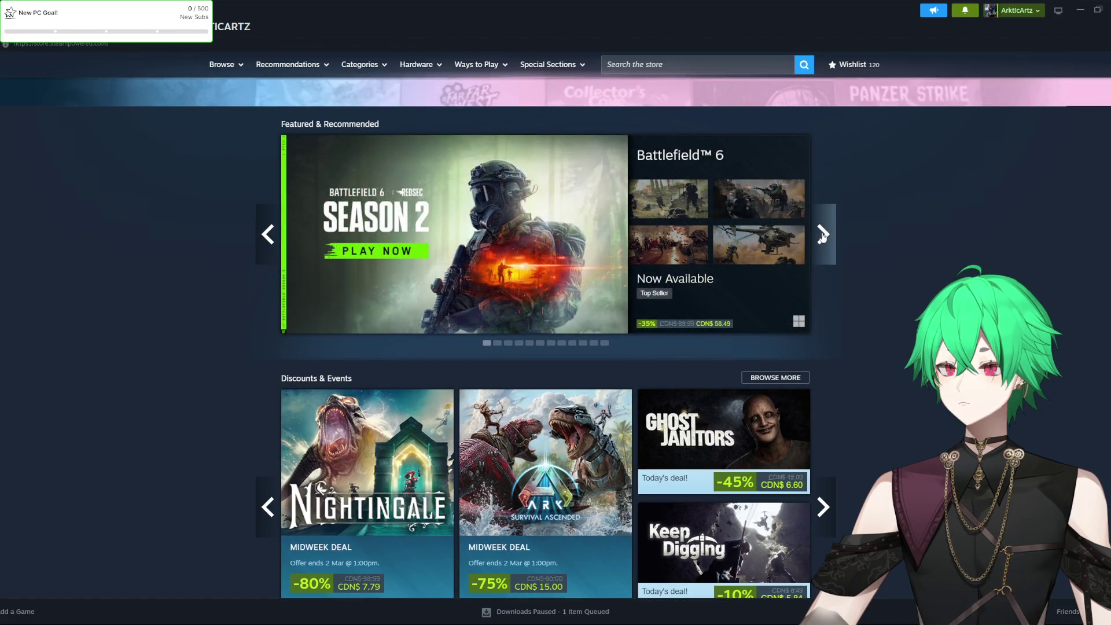
left_click(822, 234)
scroll(869, 304, "down", 3)
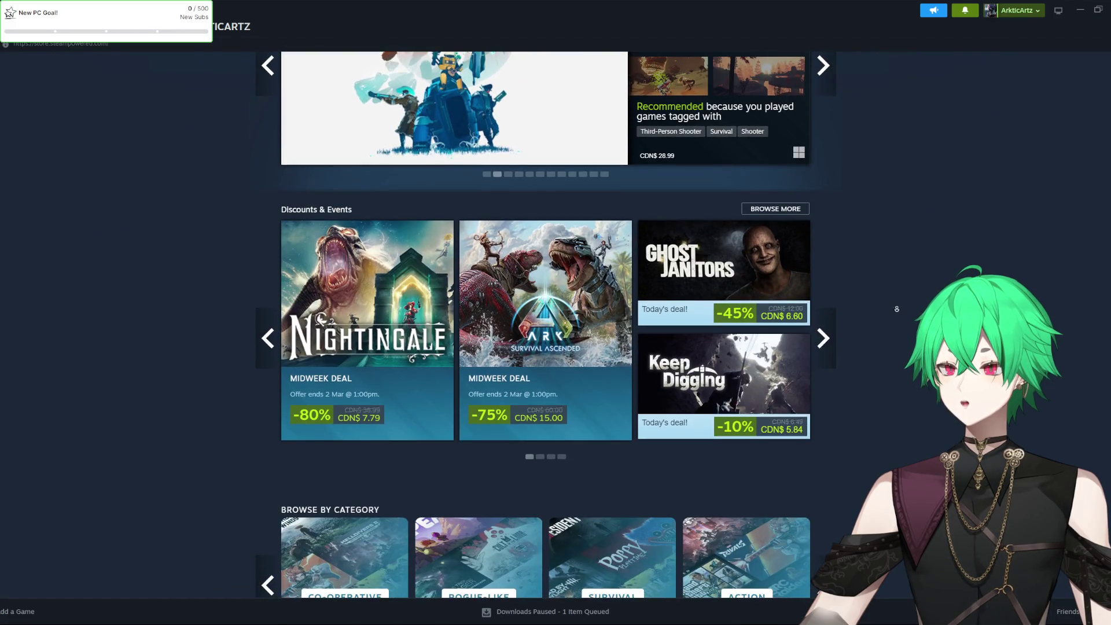
mouse_move(774, 282)
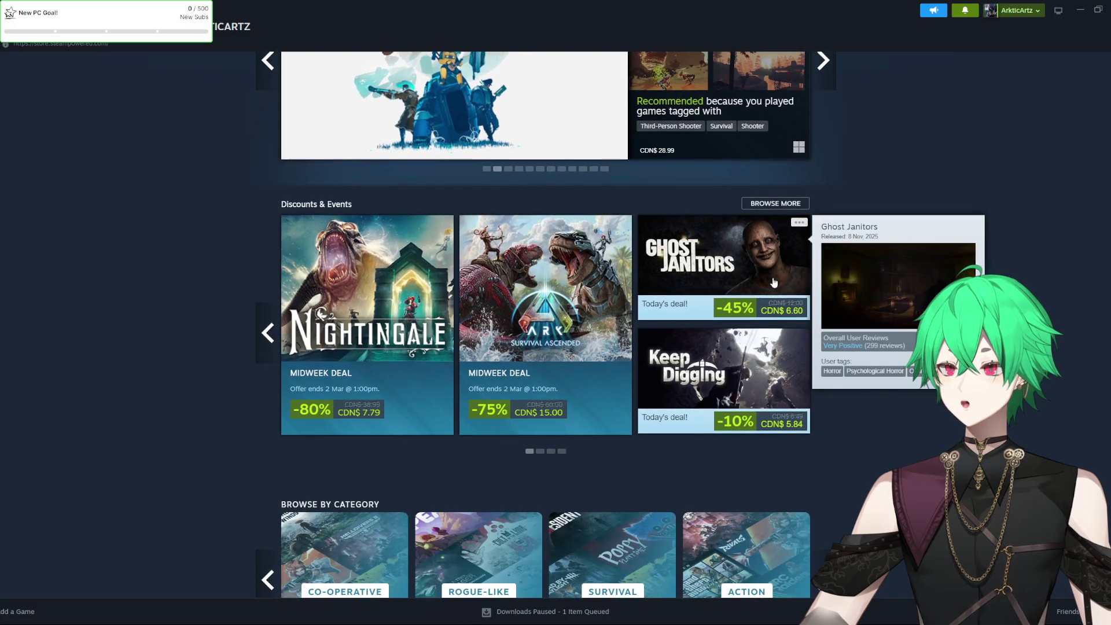
scroll(863, 315, "down", 1)
mouse_move(794, 346)
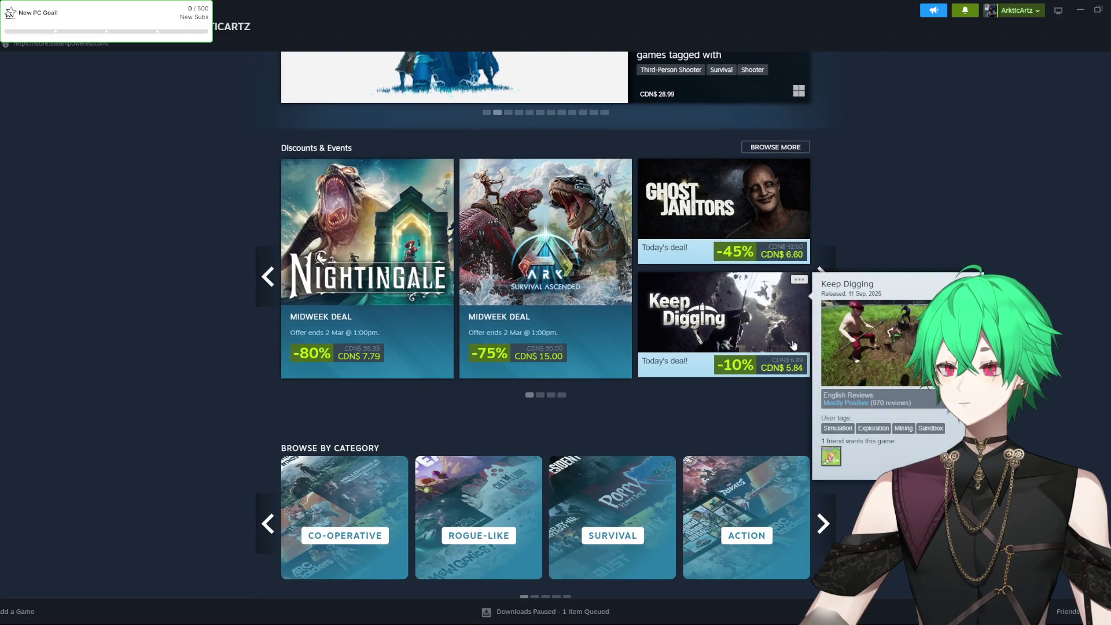
left_click(833, 276)
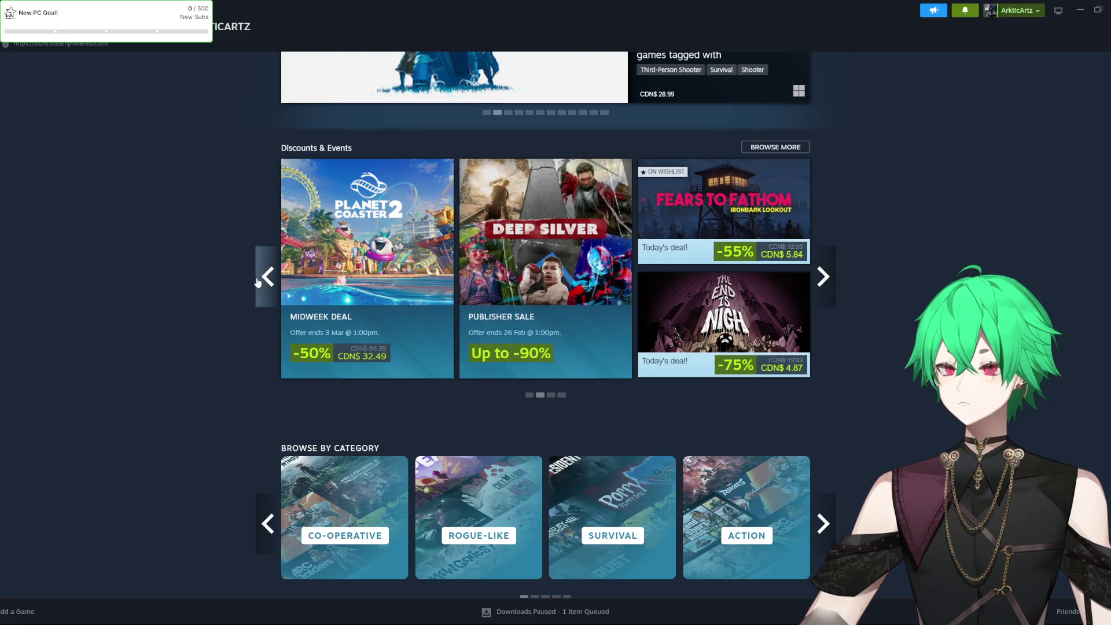
mouse_move(759, 318)
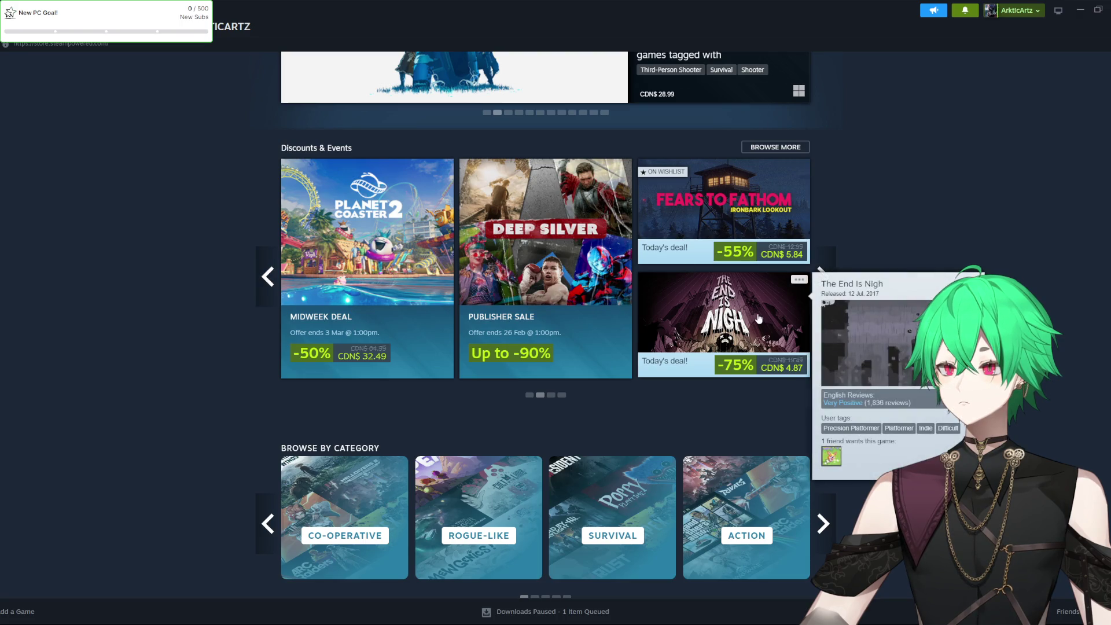
left_click(266, 277)
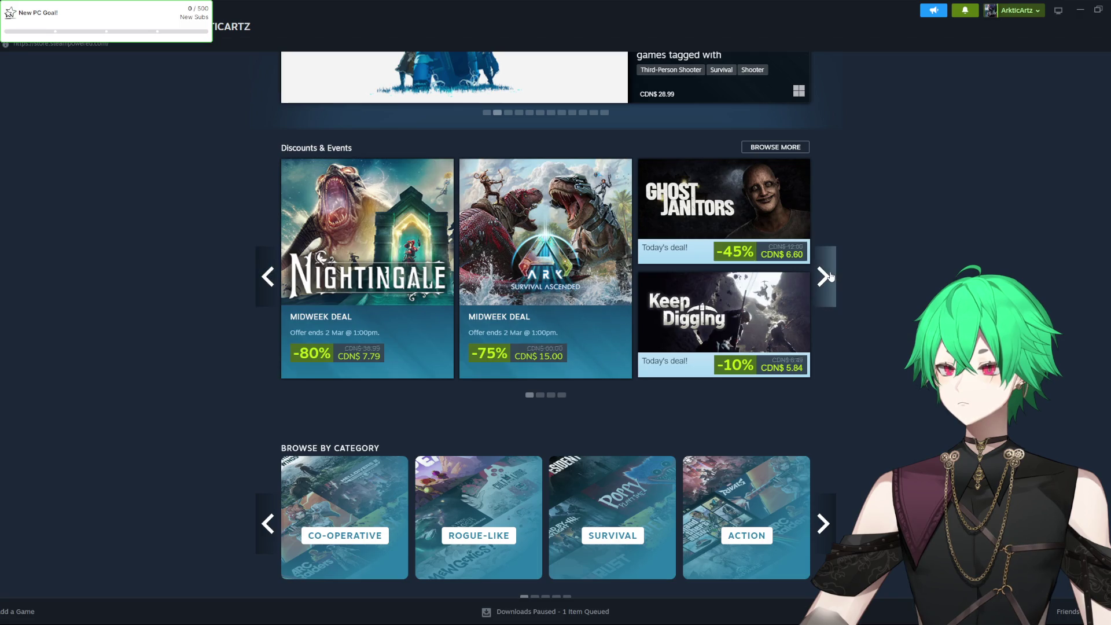
left_click(829, 276)
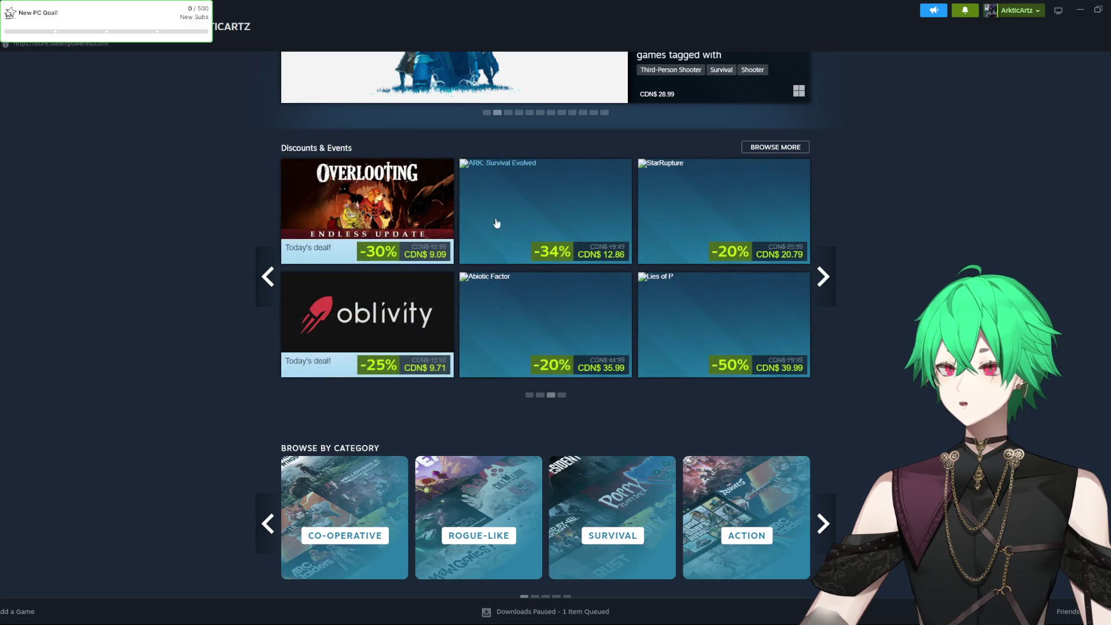
mouse_move(562, 307)
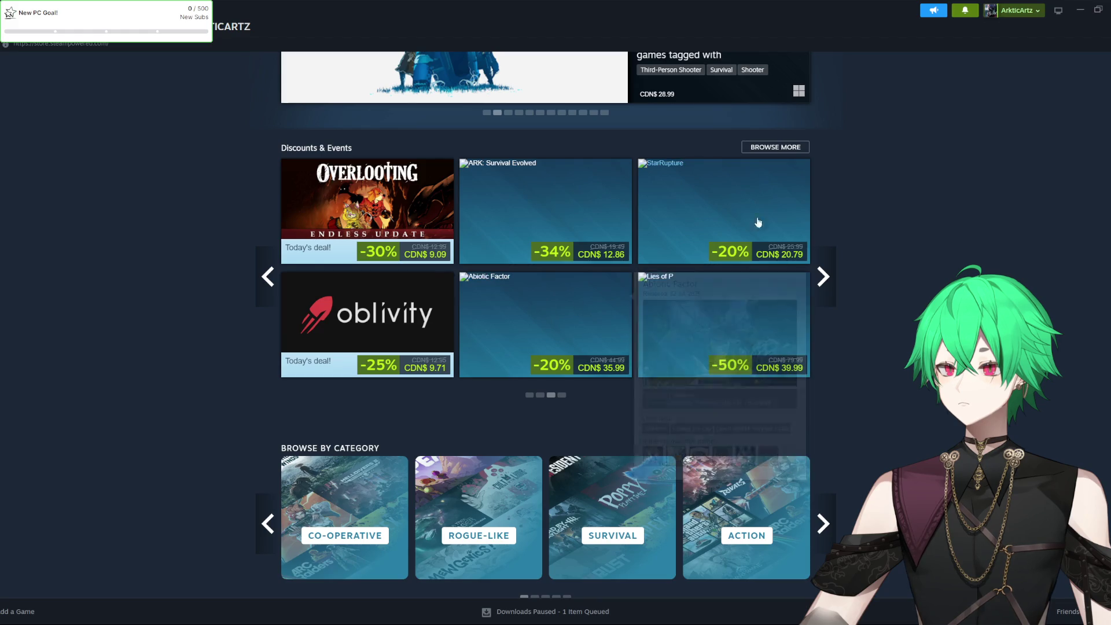
left_click(819, 272)
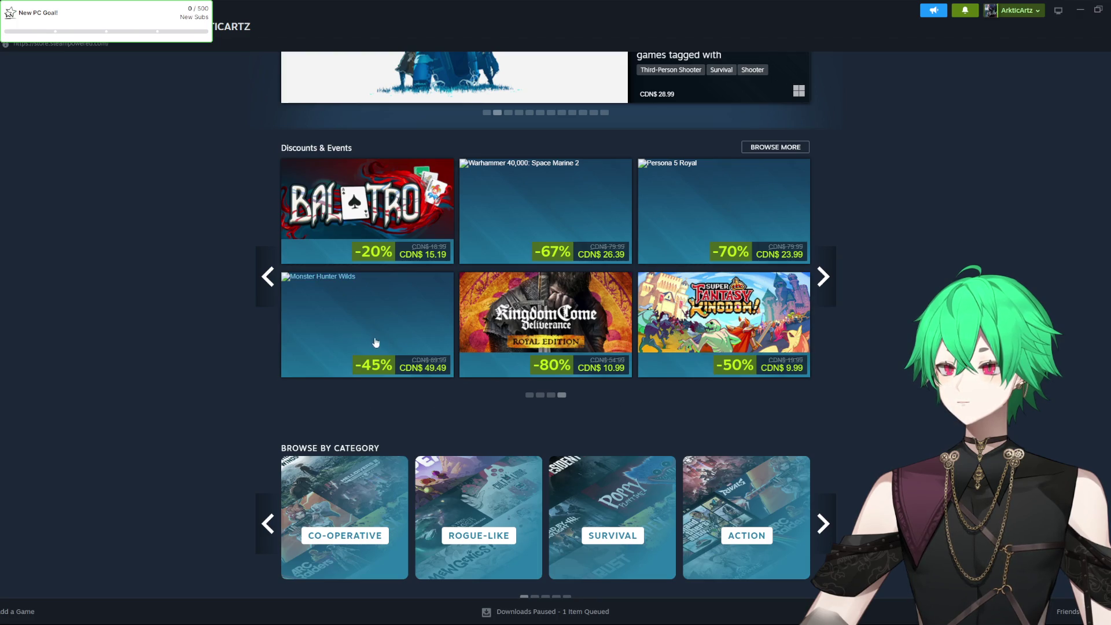
mouse_move(755, 334)
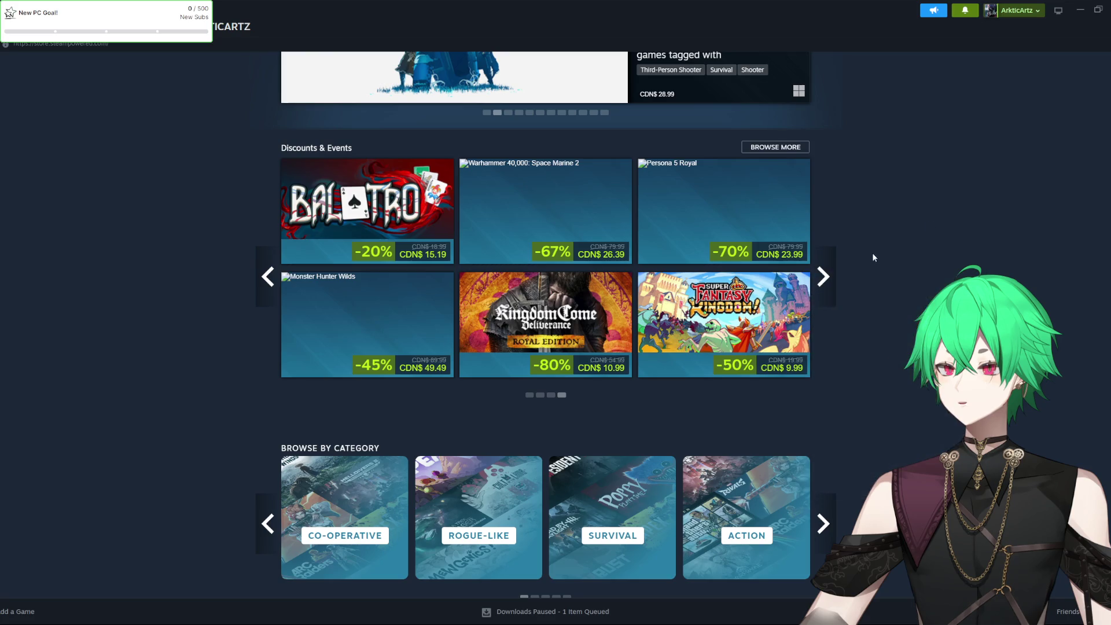
left_click(824, 272)
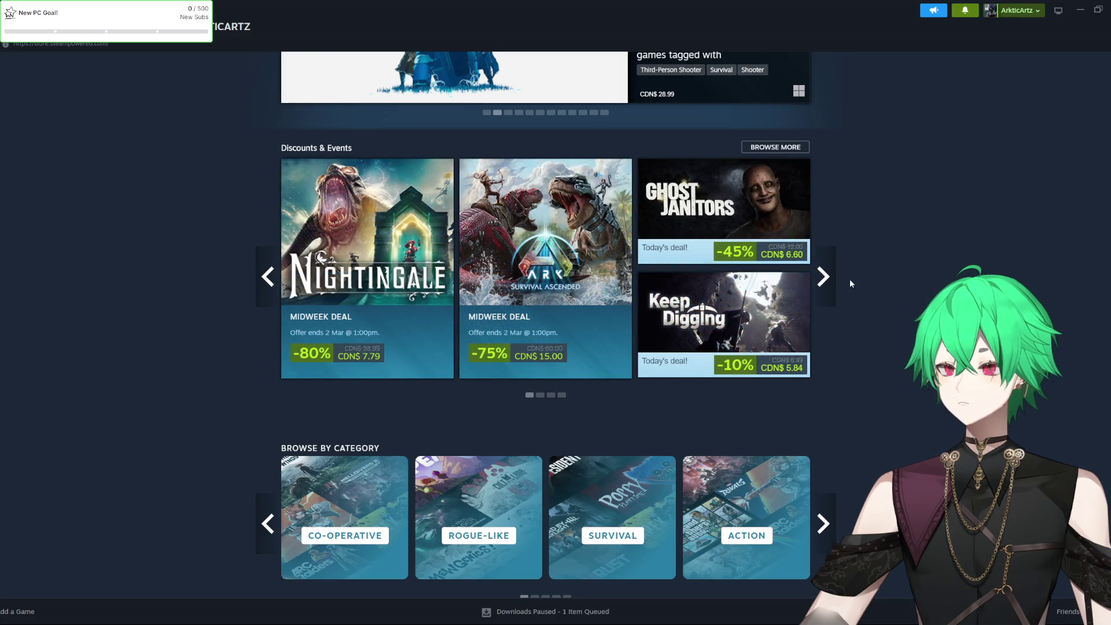
scroll(862, 284, "down", 8)
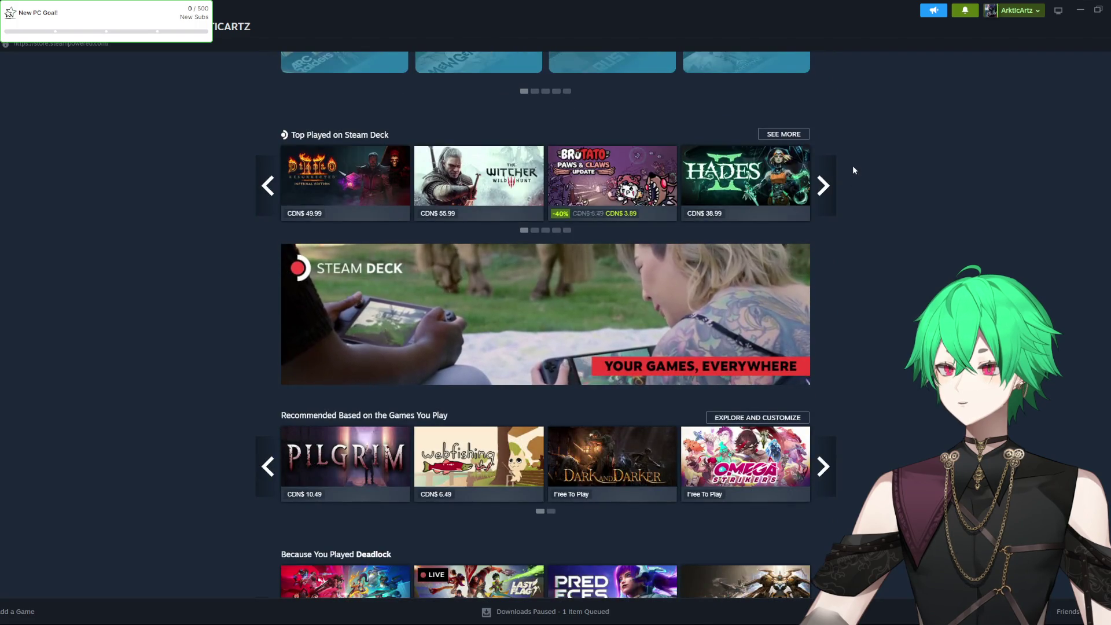
Advance the Top Played on Steam Deck carousel to show more games
left_click(826, 185)
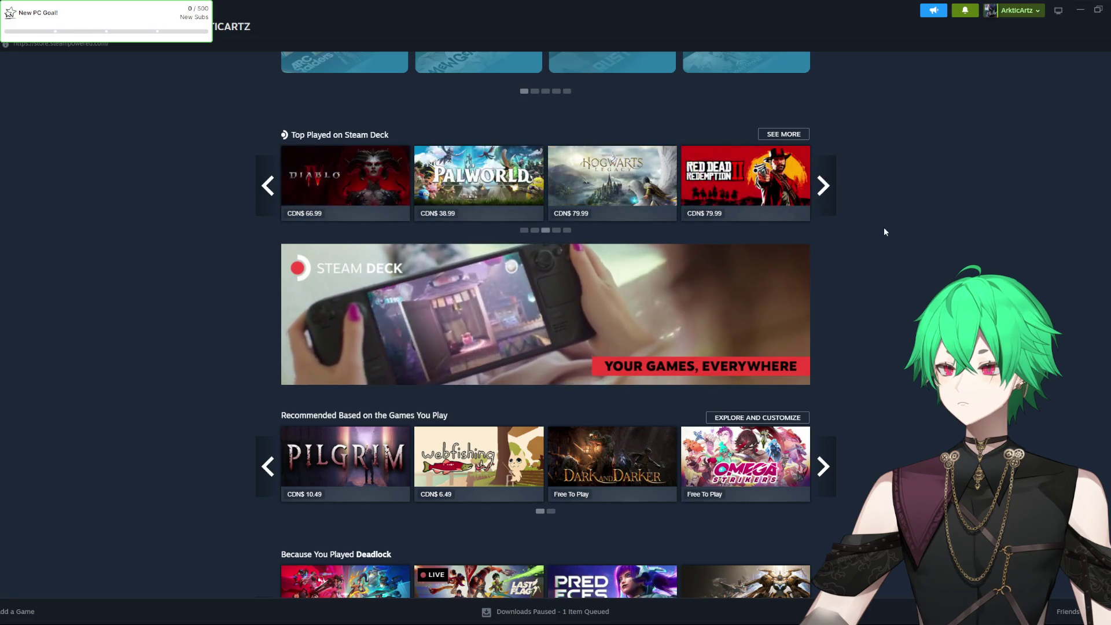
scroll(884, 230, "down", 15)
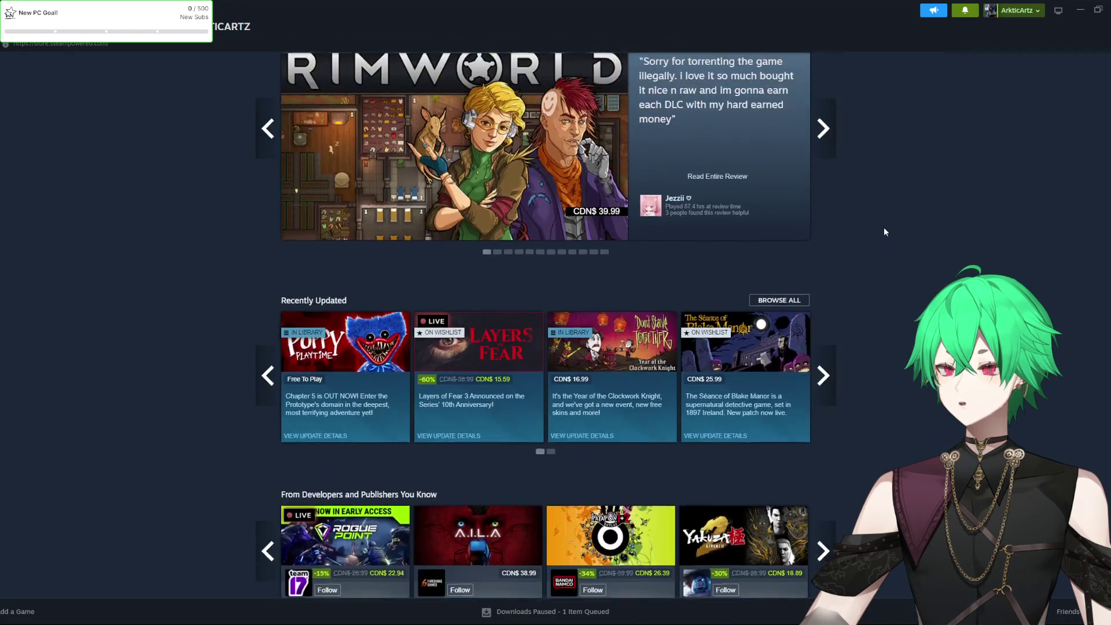
scroll(884, 230, "up", 2)
scroll(884, 230, "down", 3)
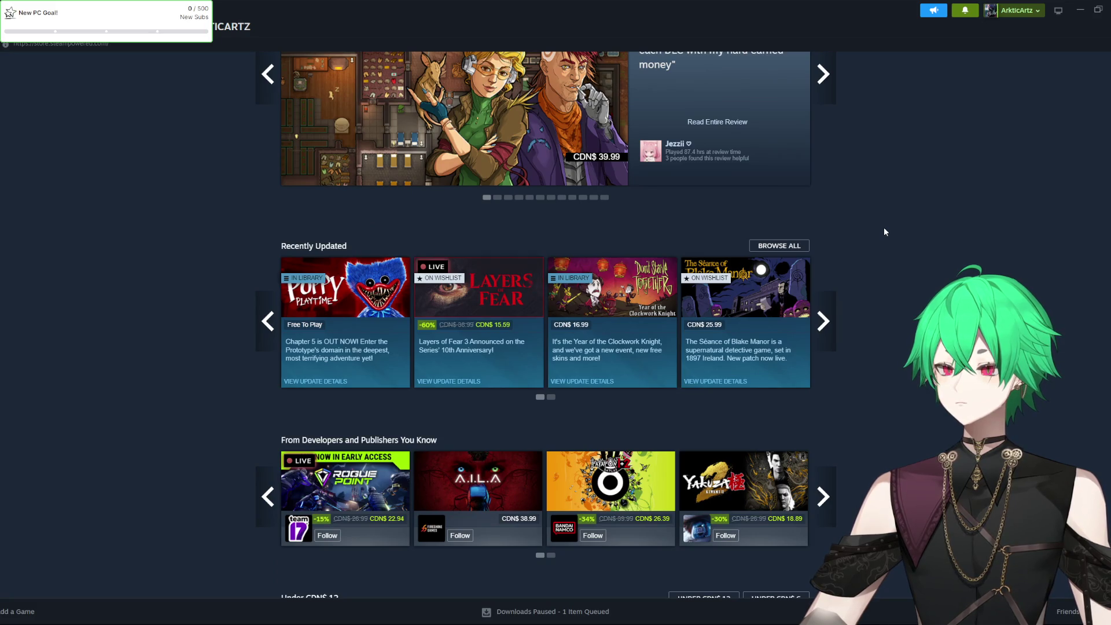
scroll(884, 231, "up", 1)
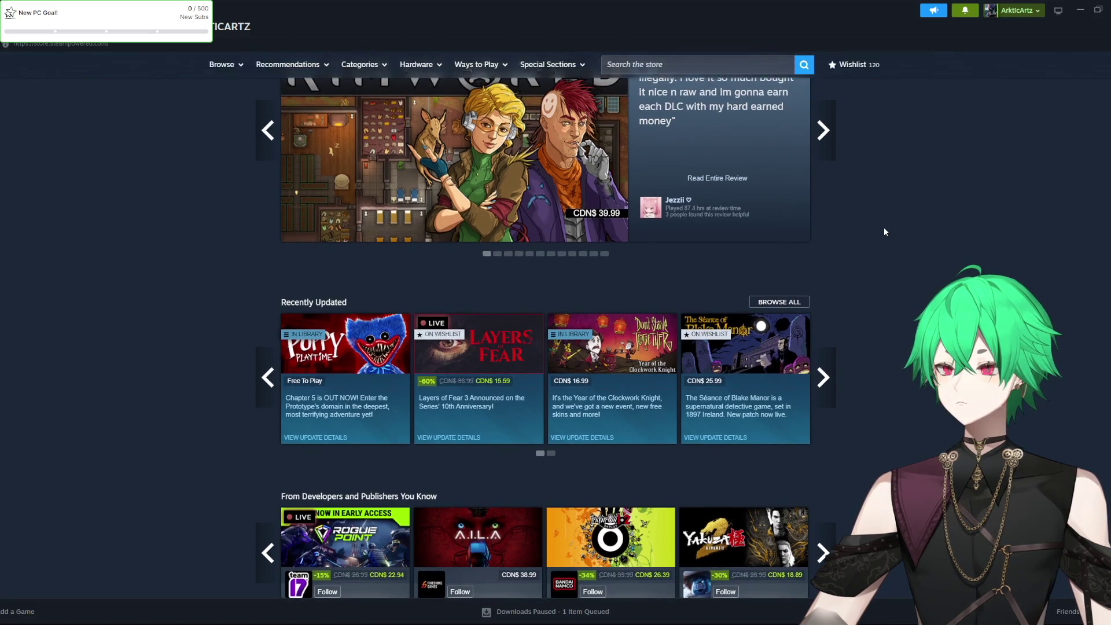
scroll(883, 232, "up", 2)
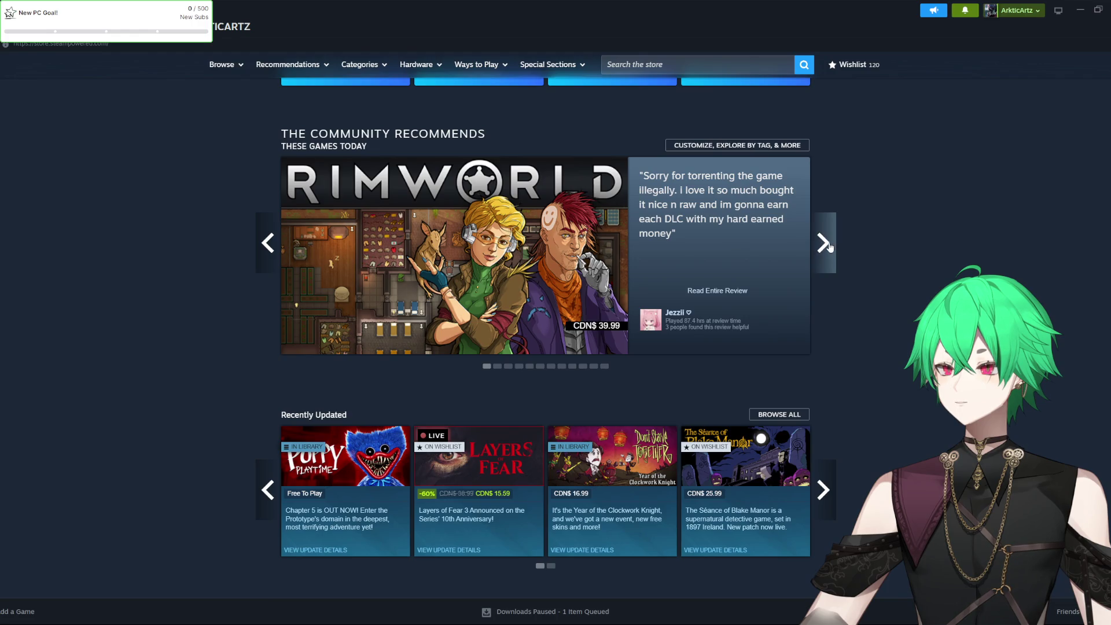
Page through the Community Recommends games until Silent Hill 2 appears
left_click(827, 245)
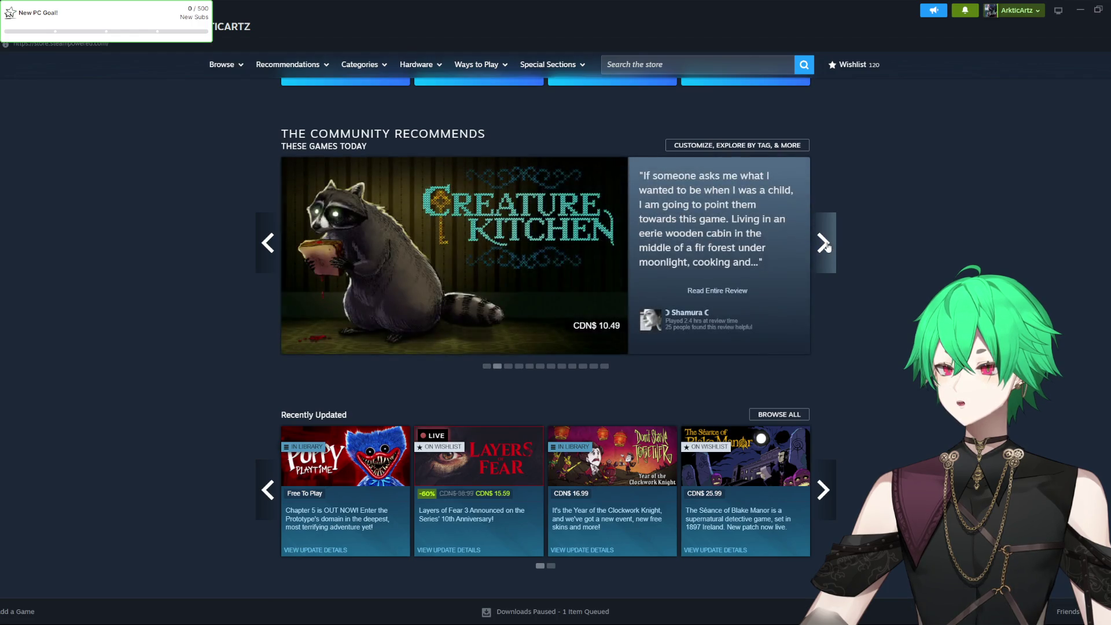
left_click(827, 246)
left_click(827, 246)
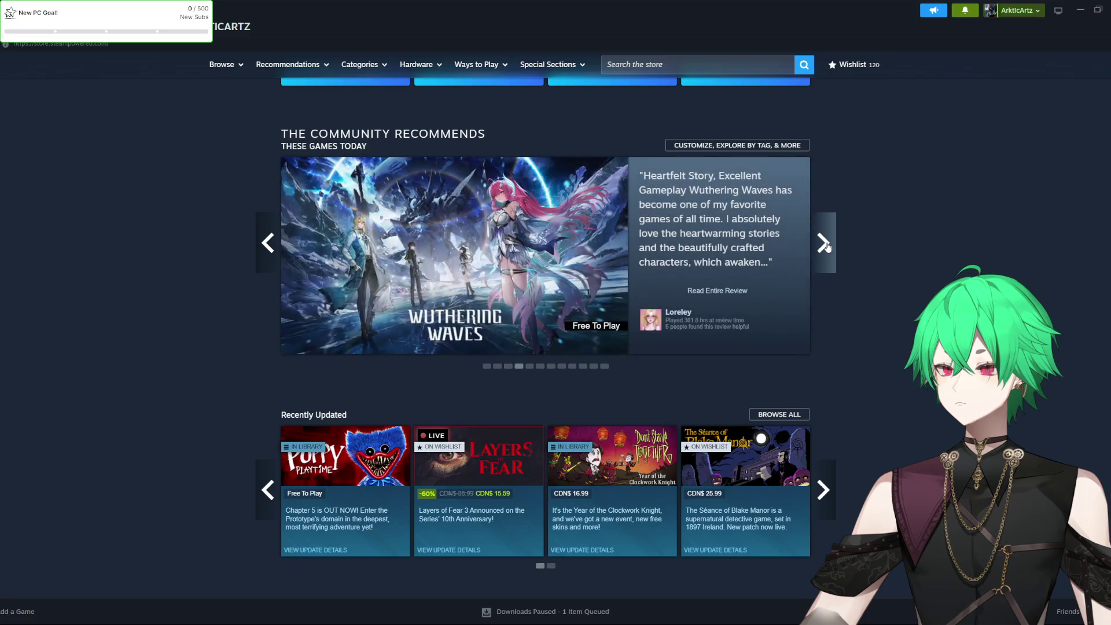
left_click(827, 246)
left_click(827, 246)
left_click(827, 246)
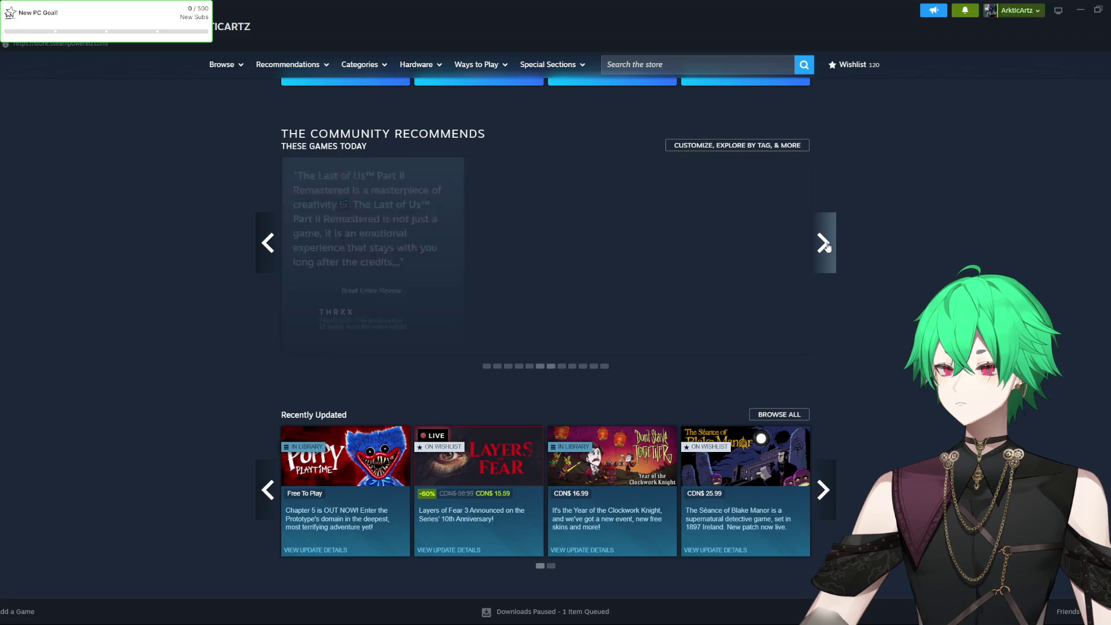
left_click(827, 246)
left_click(827, 245)
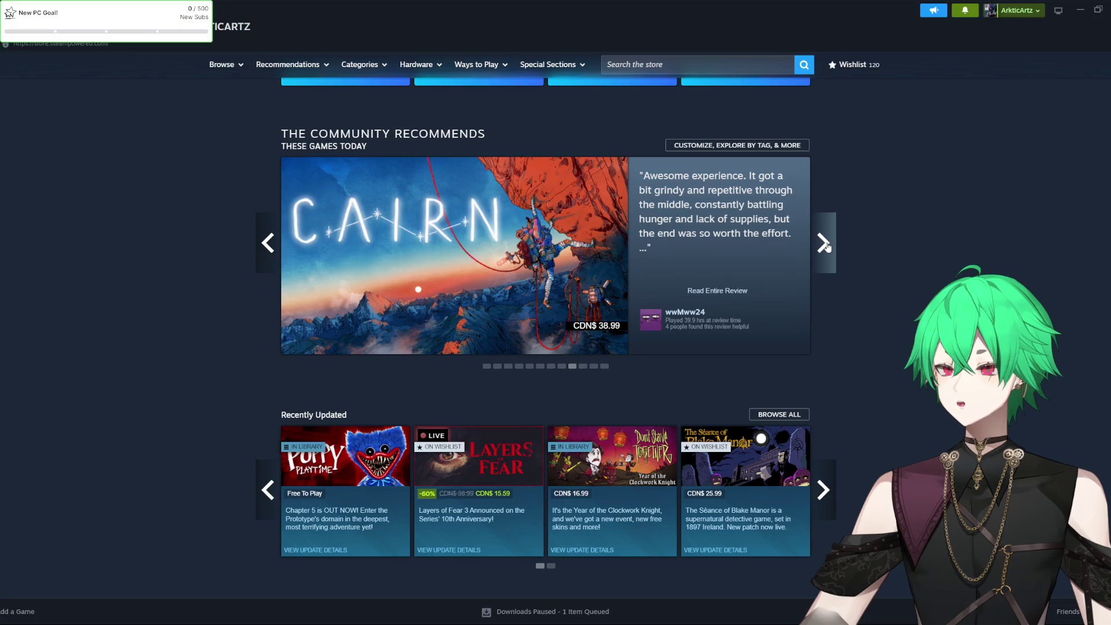
left_click(827, 246)
scroll(866, 269, "down", 1)
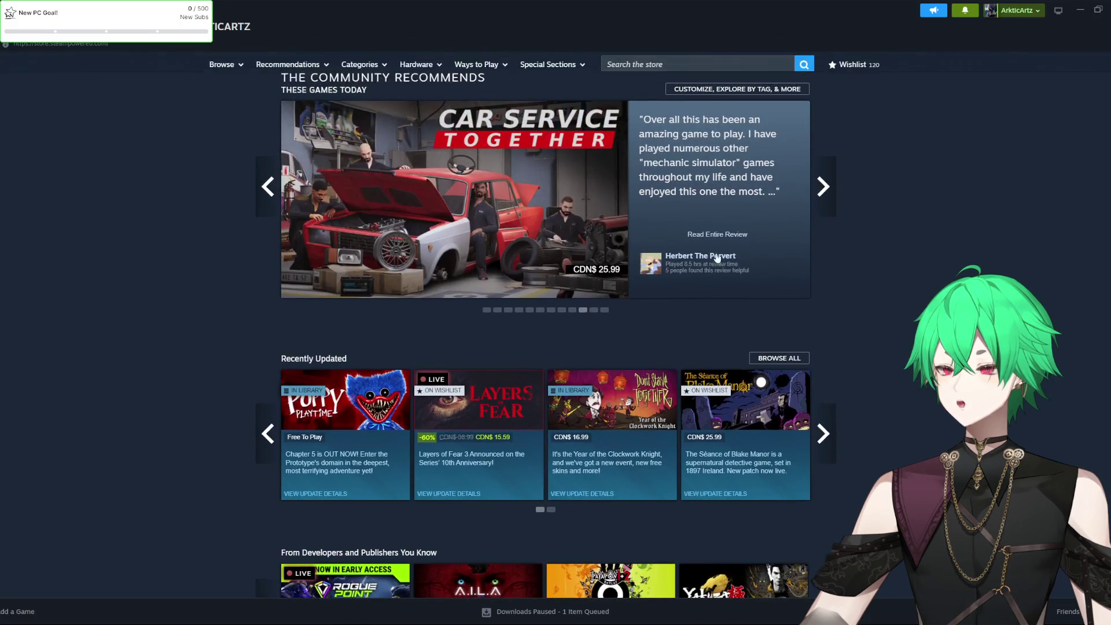
mouse_move(608, 229)
scroll(610, 232, "up", 1)
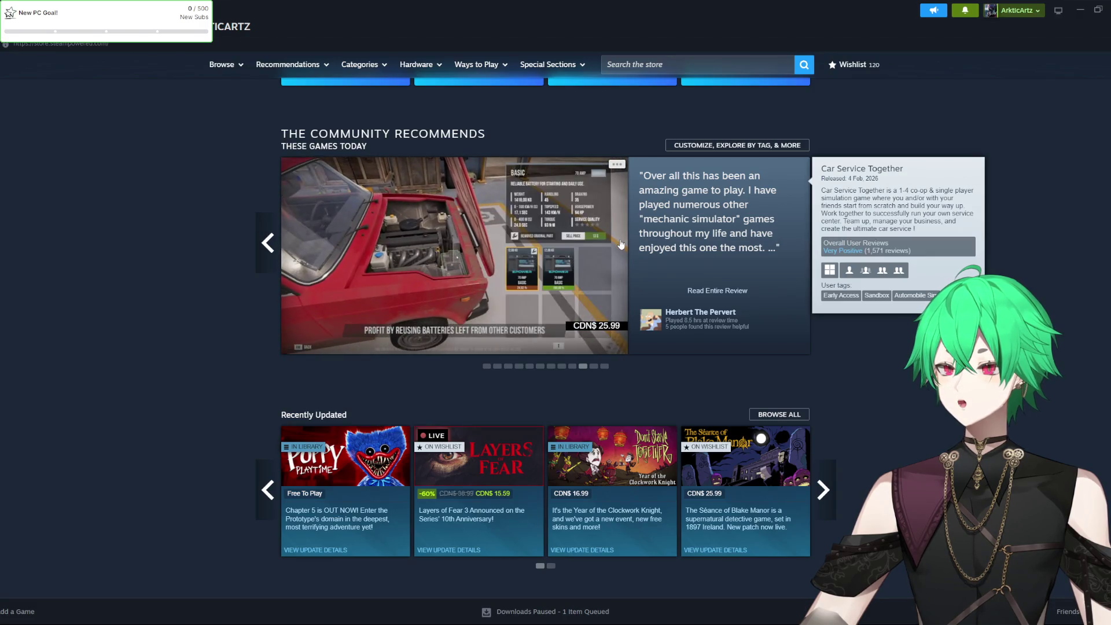
left_click(824, 255)
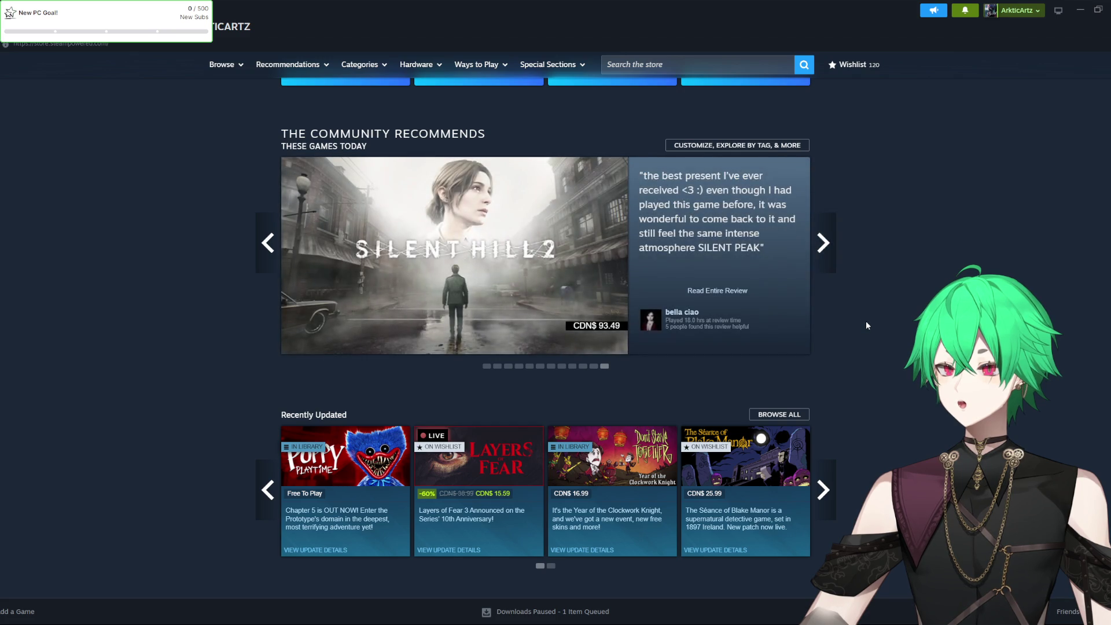
scroll(865, 323, "down", 6)
scroll(866, 324, "down", 9)
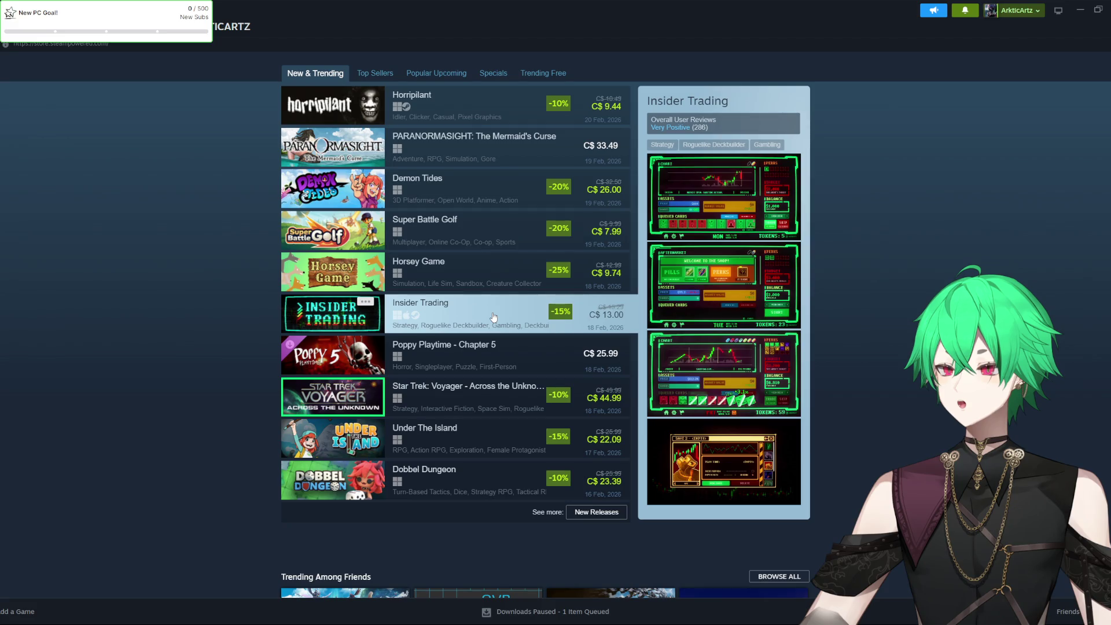
Open the Insider Trading store page, pause its trailer, then go back to the store front
left_click(810, 327)
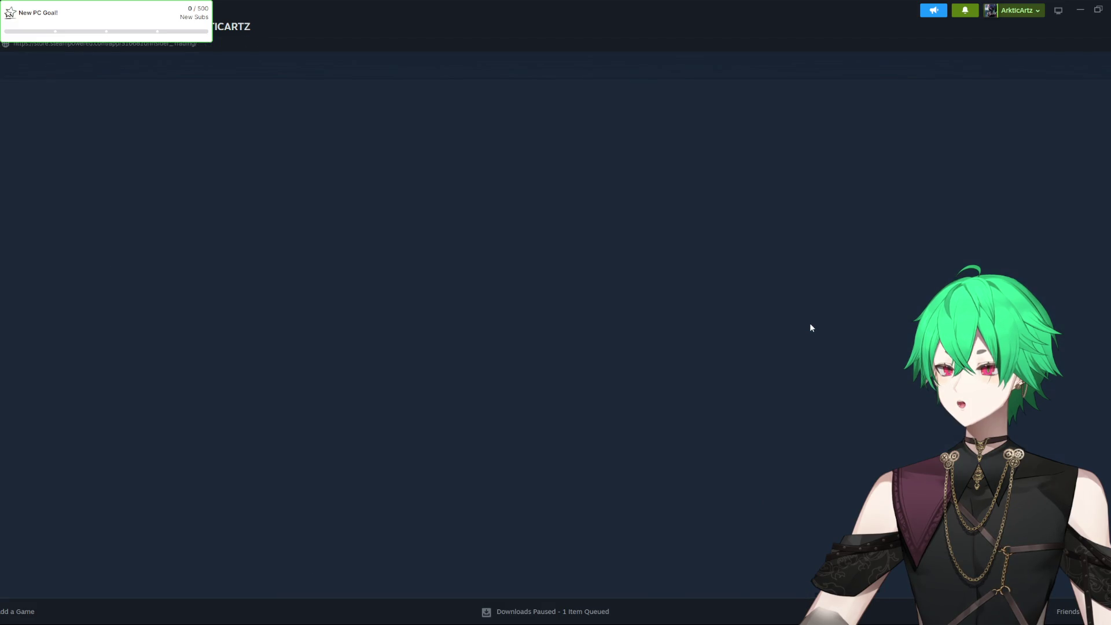
left_click(564, 278)
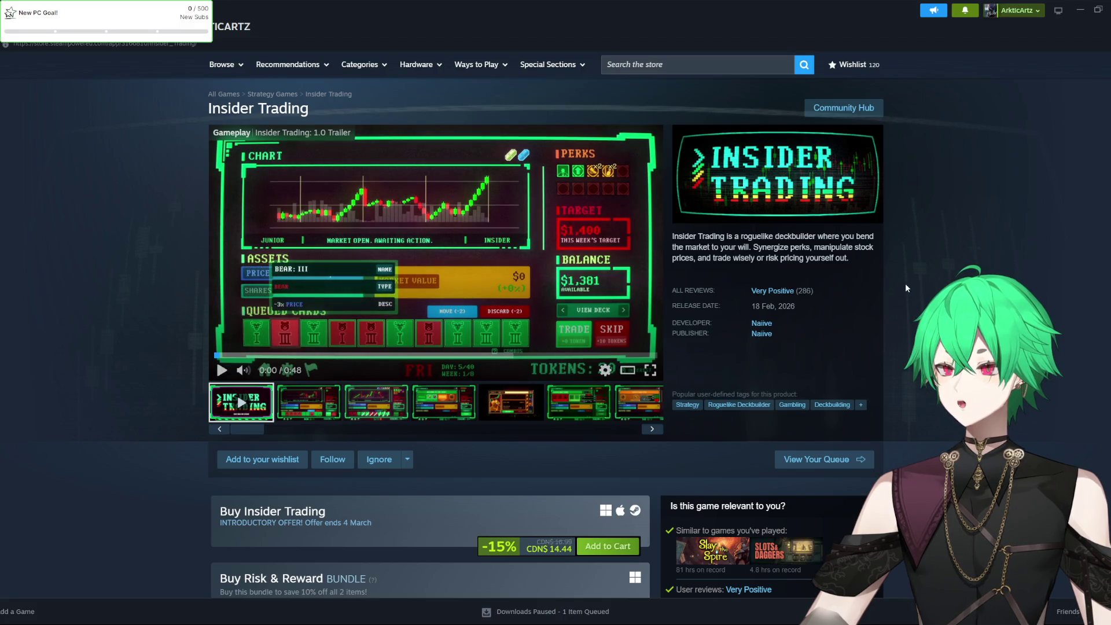
key("alt+Left")
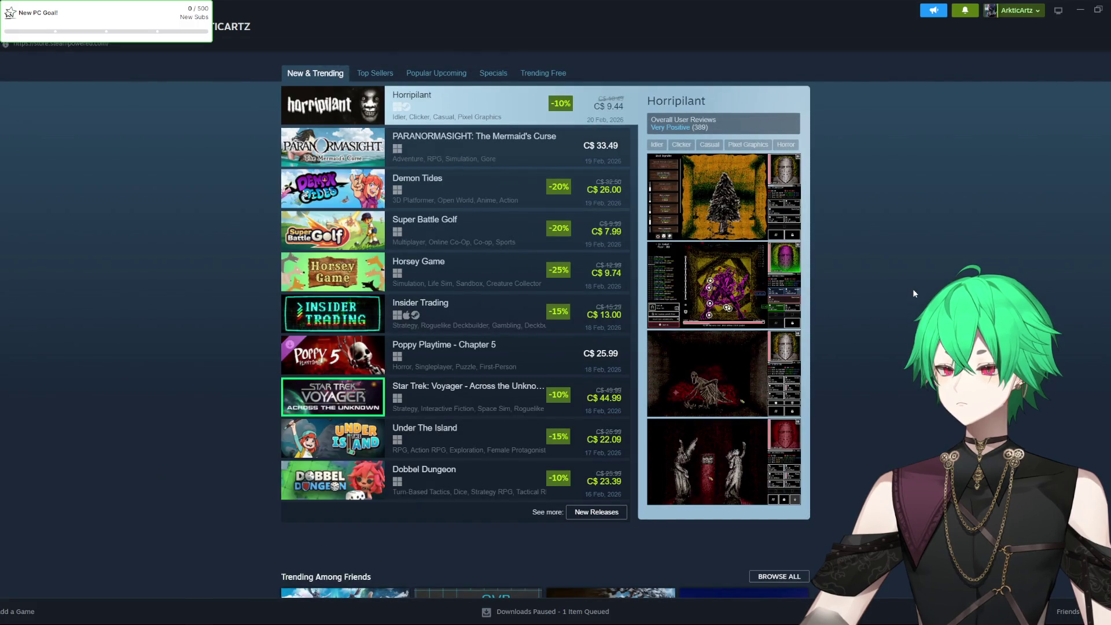
Scroll through the Steam store front rows before returning to the Unity fightScene
scroll(913, 293, "down", 5)
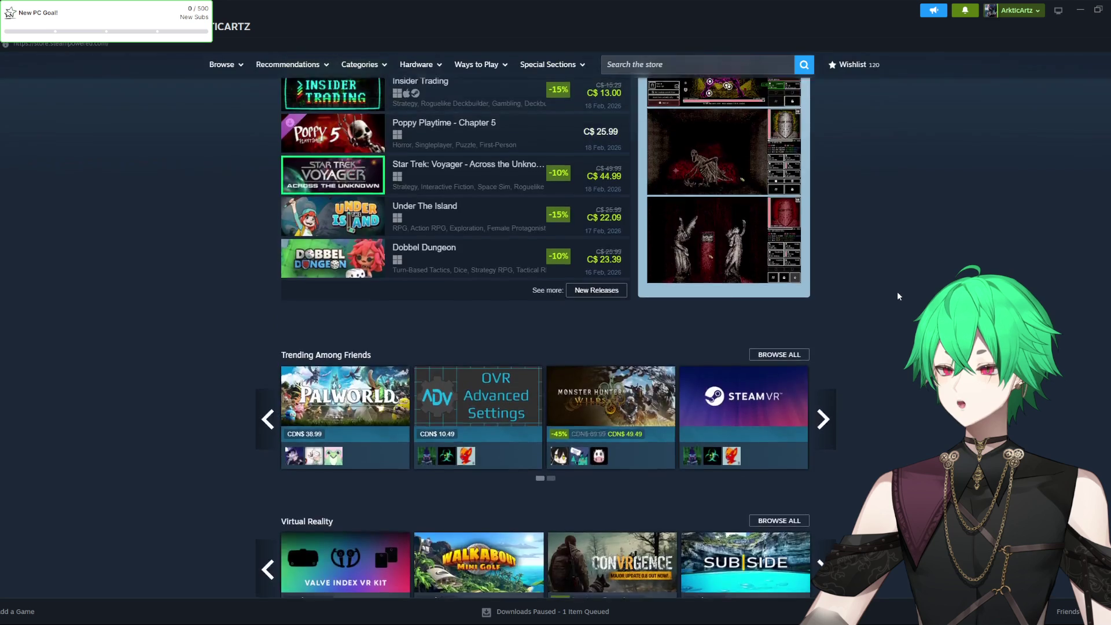
scroll(897, 290, "up", 7)
scroll(897, 291, "down", 1)
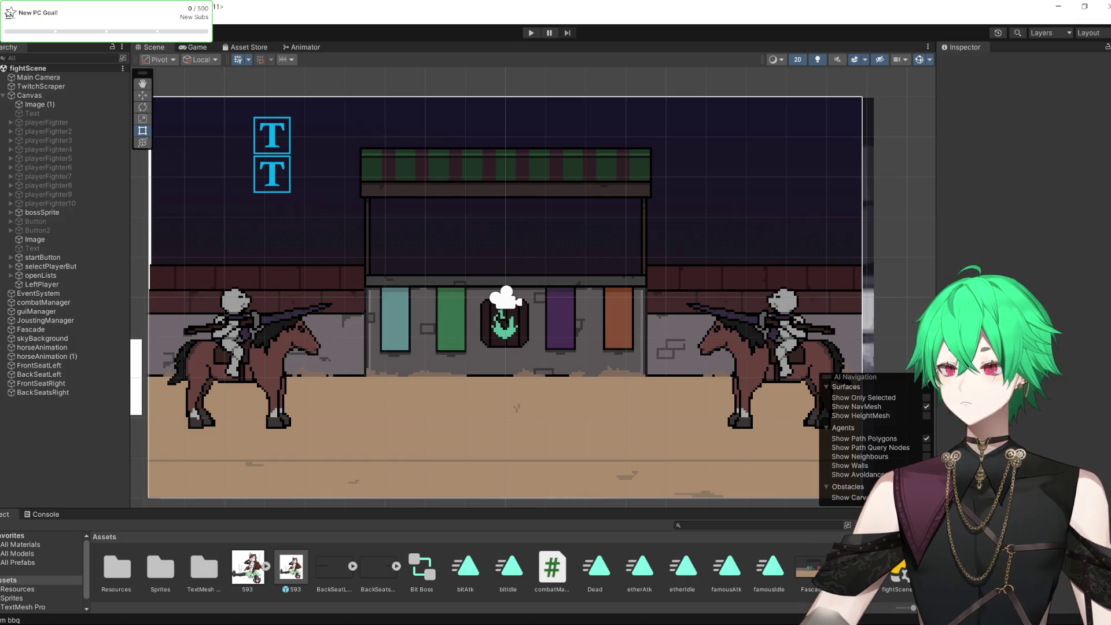
scroll(514, 318, "down", 2)
Inspect the Canvas object, then run fightScene in play mode
scroll(515, 318, "up", 3)
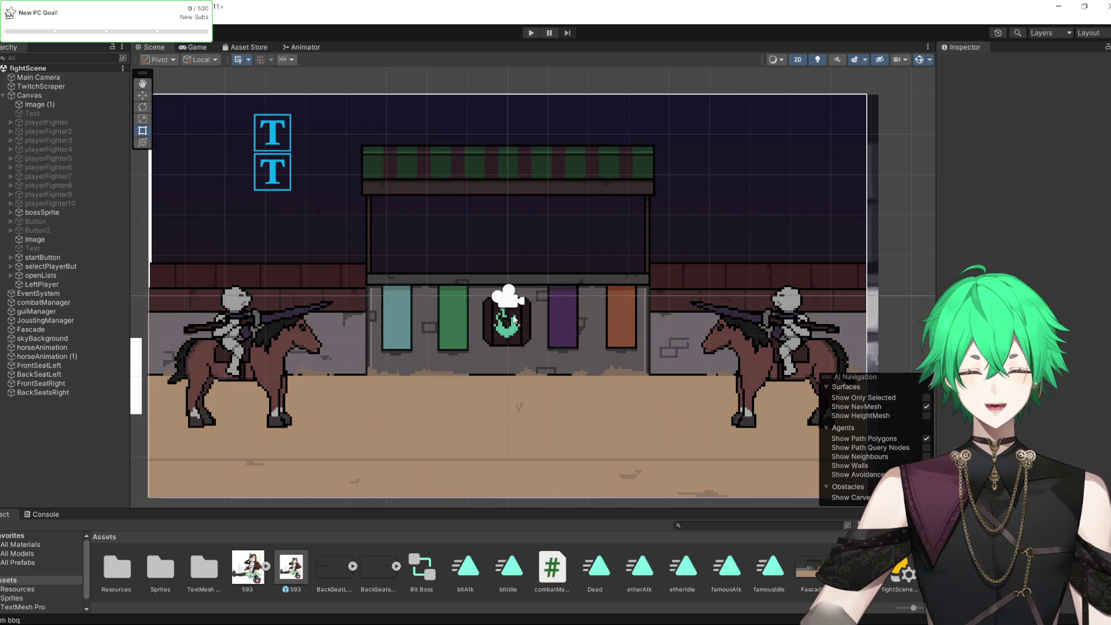
left_click(514, 319)
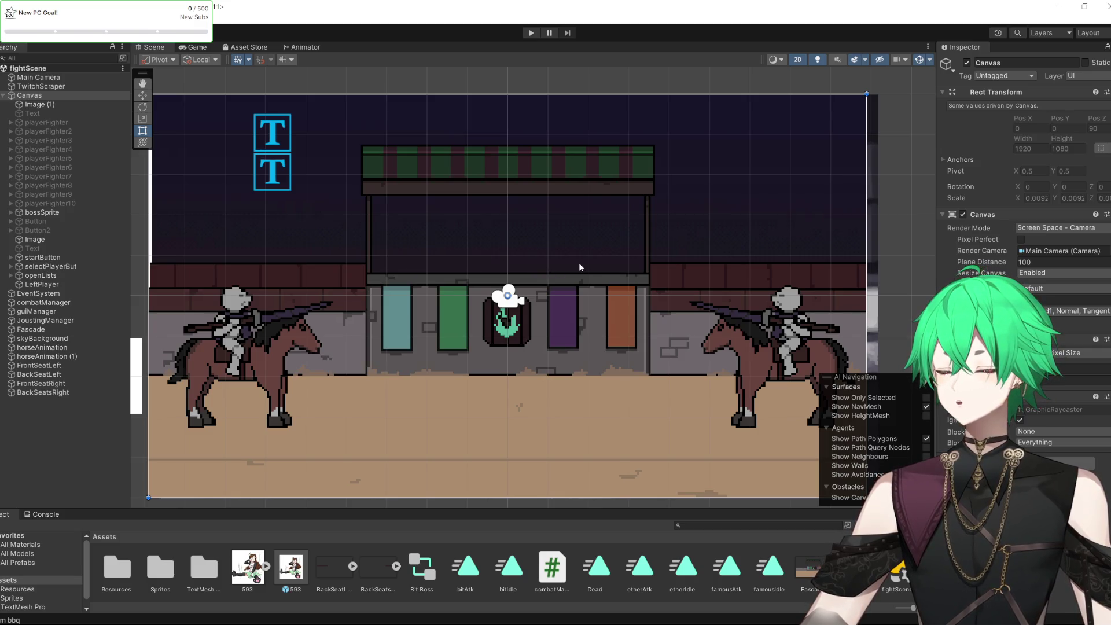
scroll(554, 323, "down", 2)
scroll(564, 297, "up", 3)
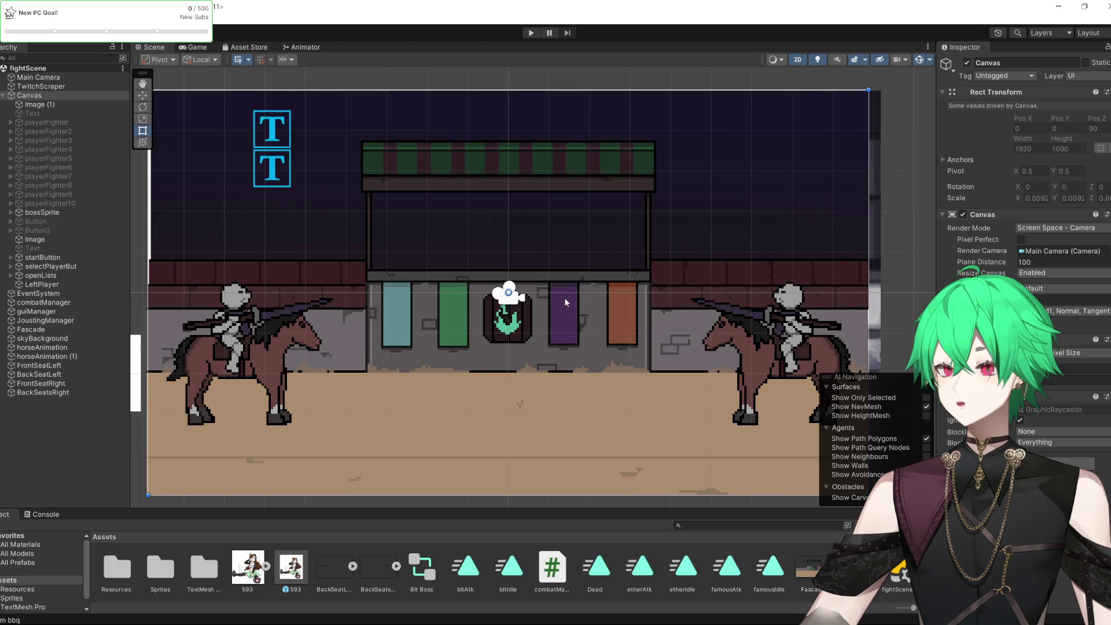
left_click(531, 33)
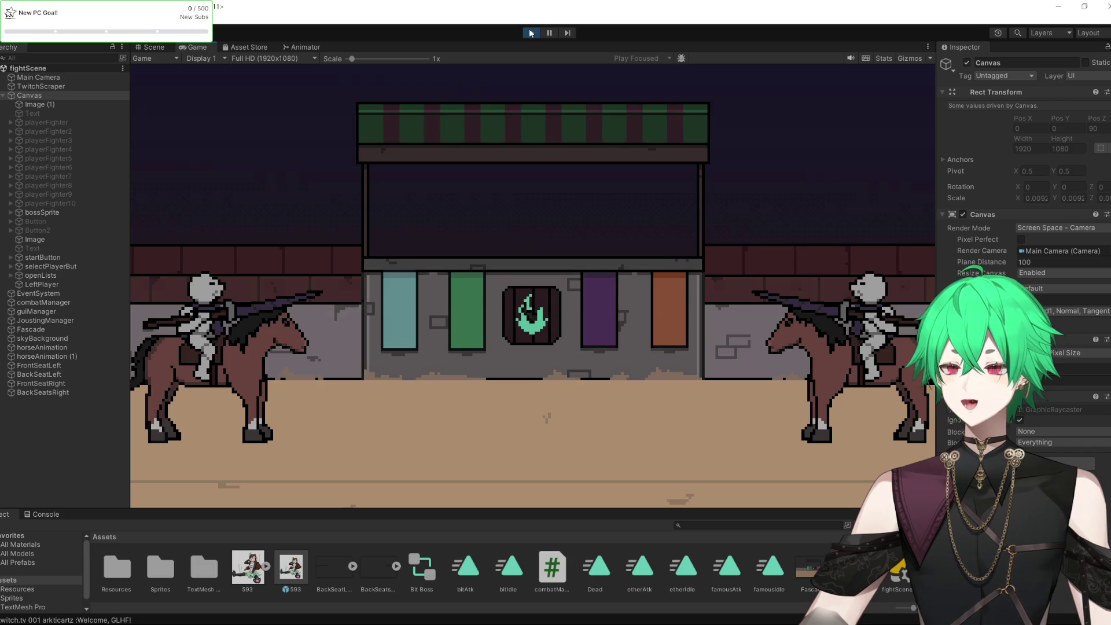
Exit play mode to resume editing fightScene
left_click(531, 33)
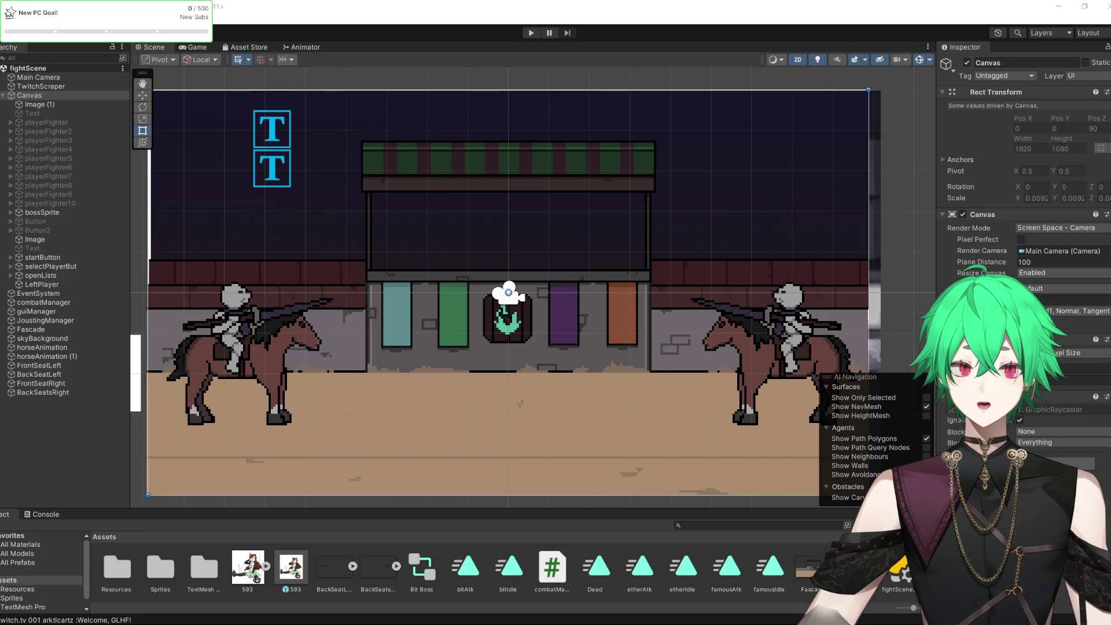
Zoom in and out across the arena in the Scene view to review its layout
scroll(434, 241, "down", 1)
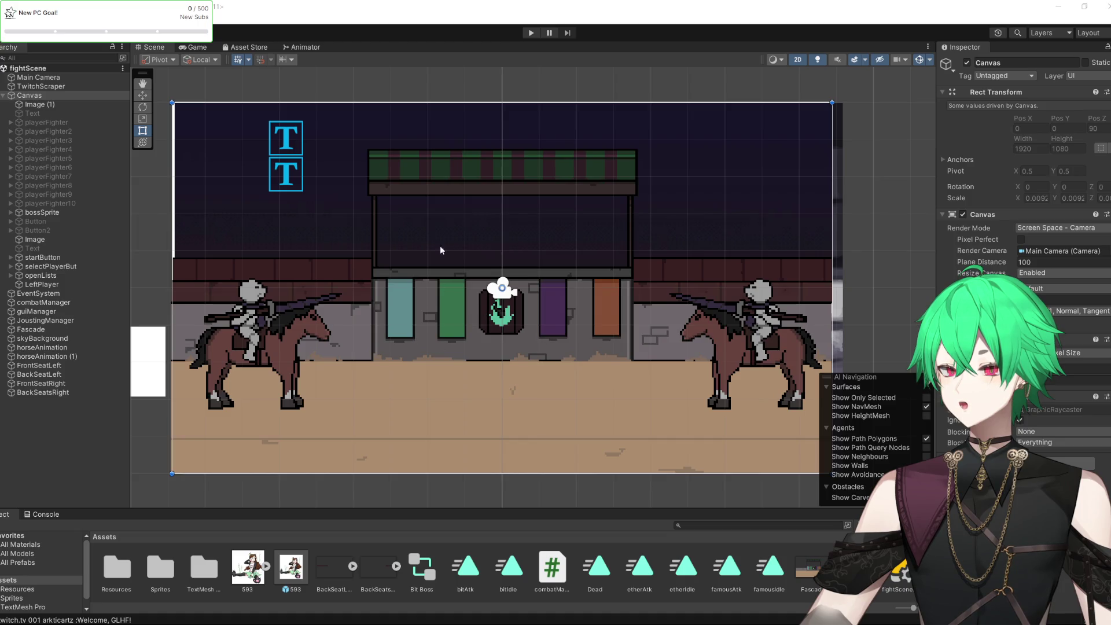
scroll(437, 275, "up", 2)
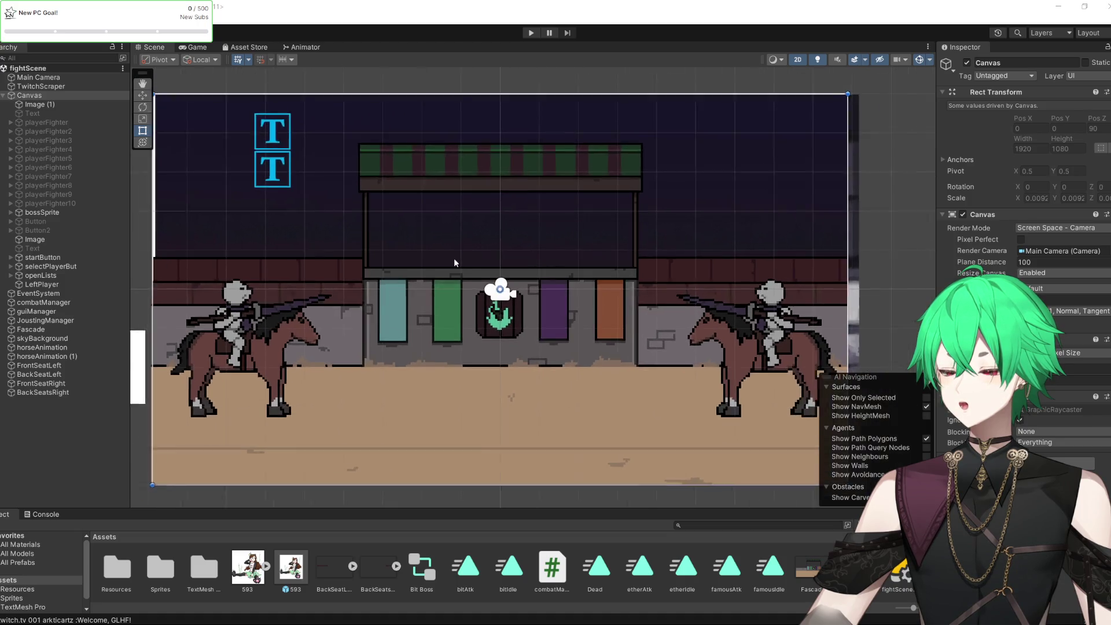
scroll(455, 262, "down", 1)
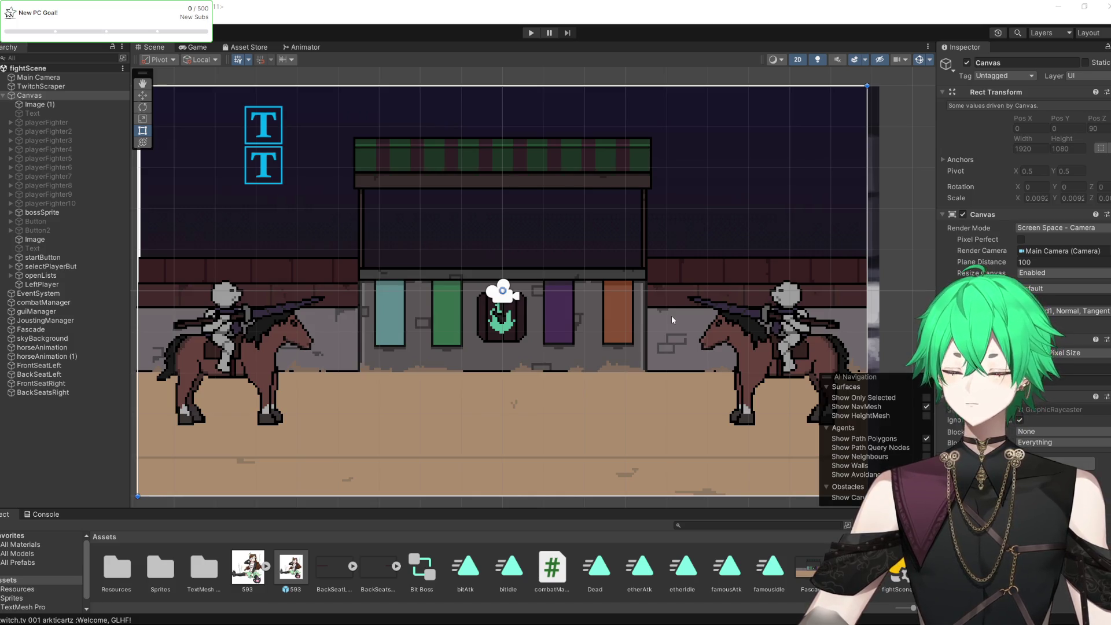
scroll(525, 351, "down", 1)
scroll(523, 347, "up", 1)
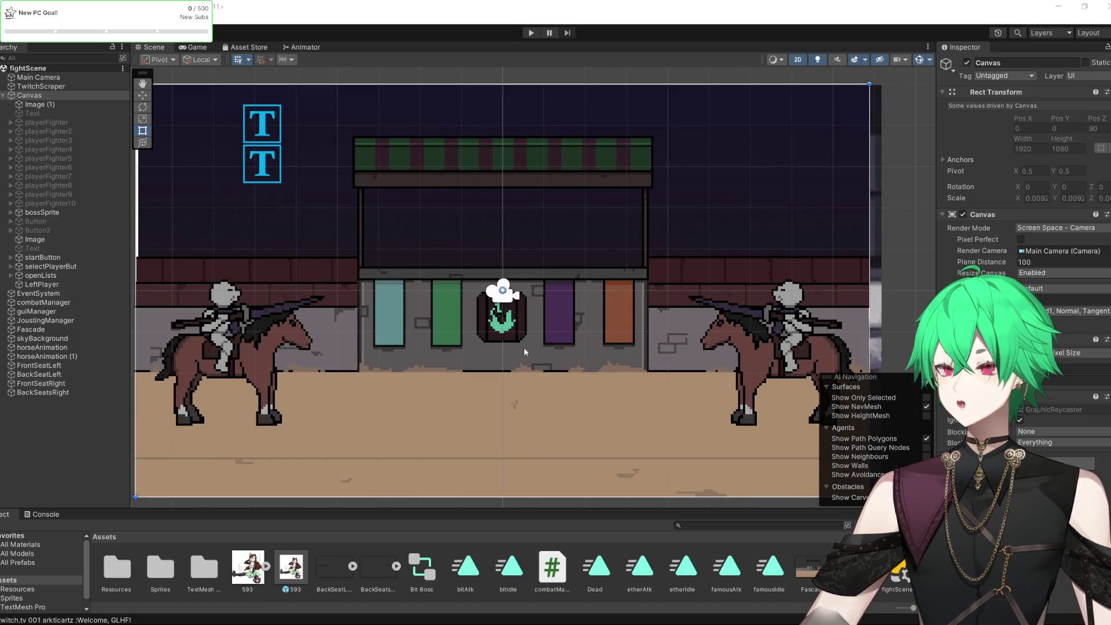
scroll(515, 349, "down", 1)
scroll(459, 355, "up", 1)
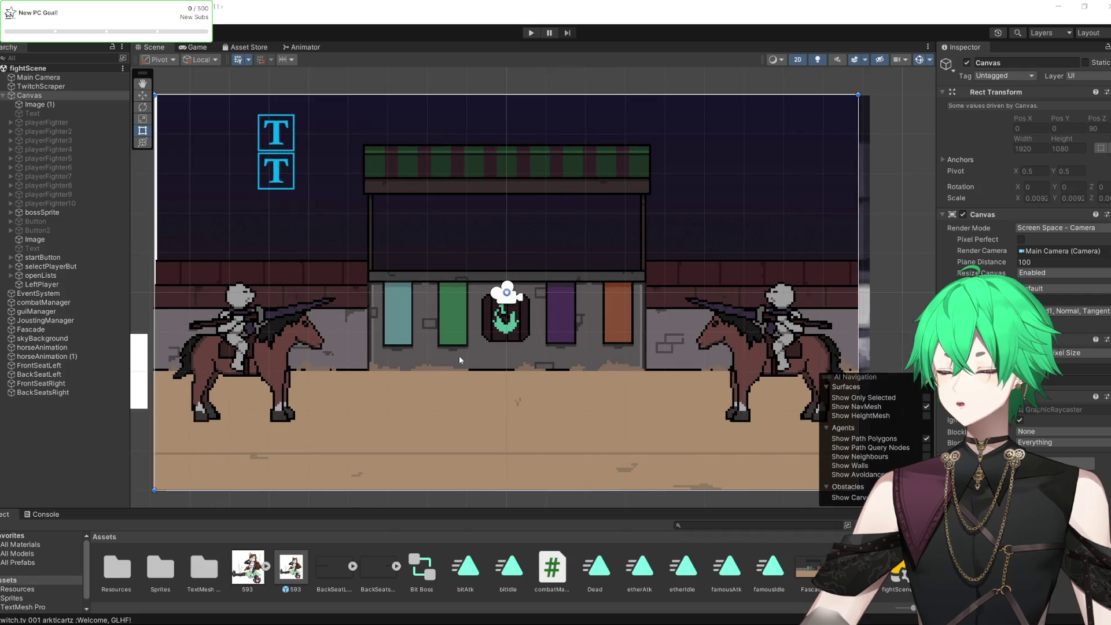
scroll(459, 357, "up", 1)
scroll(496, 345, "down", 1)
scroll(505, 345, "up", 1)
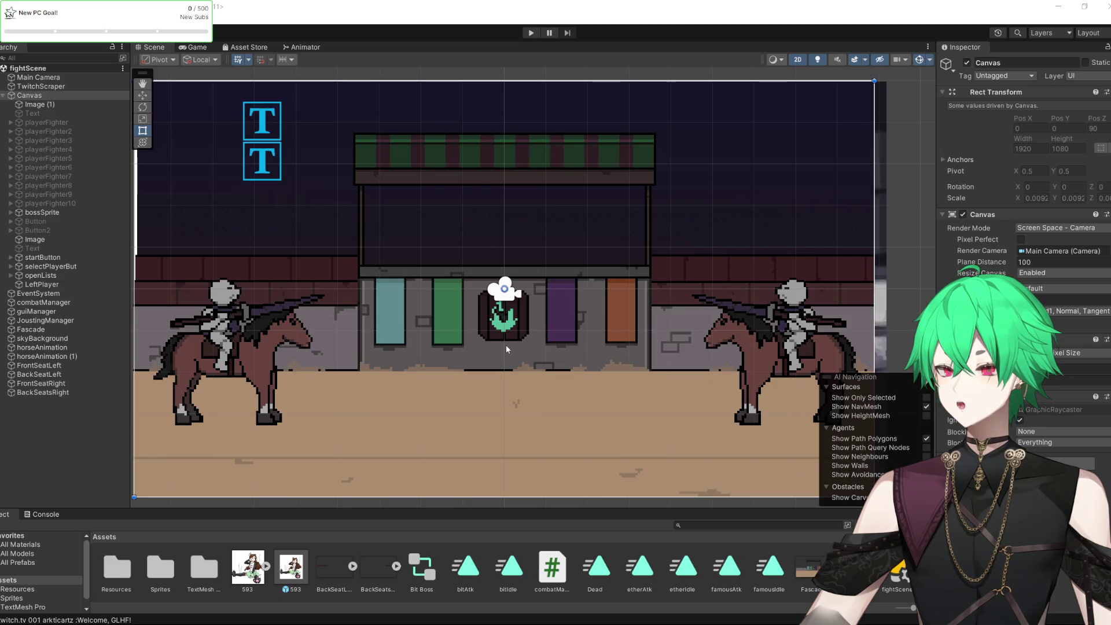
Glance at the joustingGameBg artwork, then keep zooming and panning around the arena
key("alt+Tab")
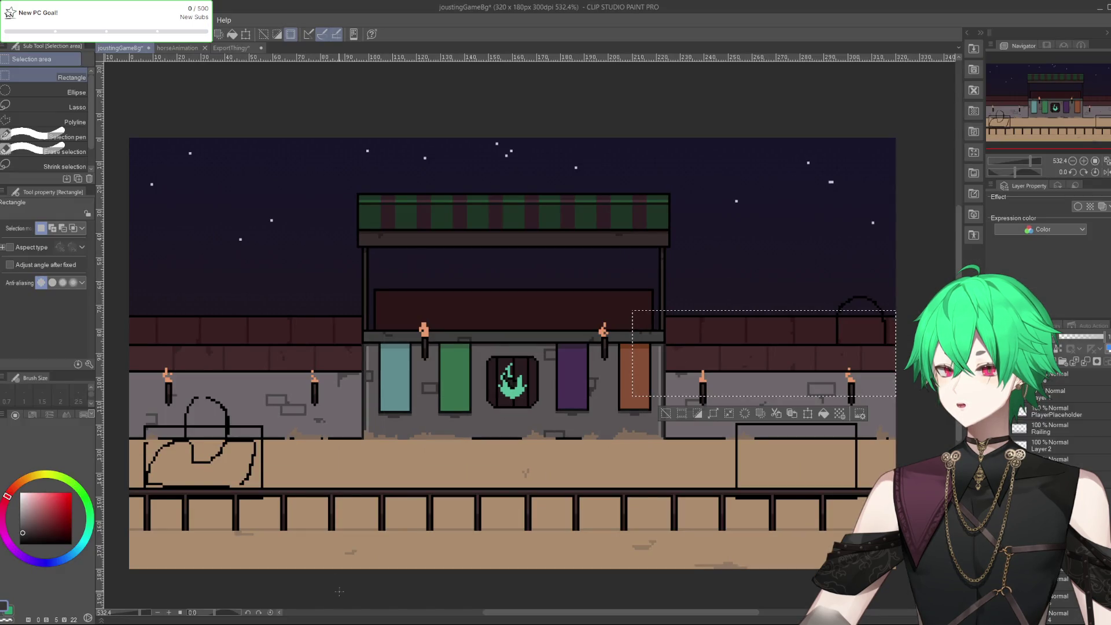
key("alt+Tab")
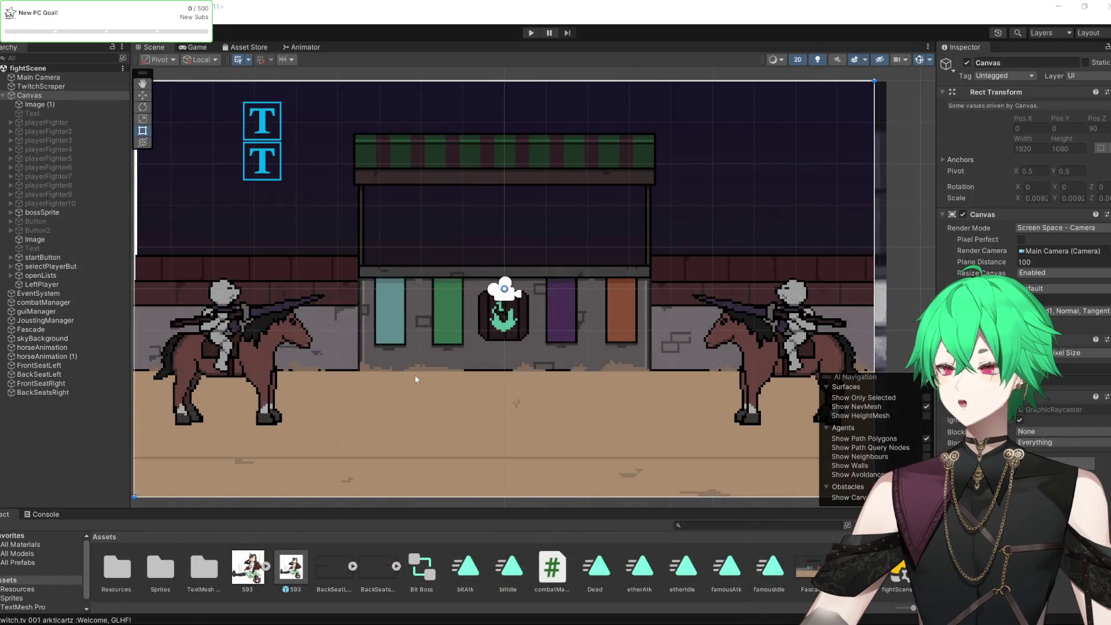
scroll(415, 379, "up", 3)
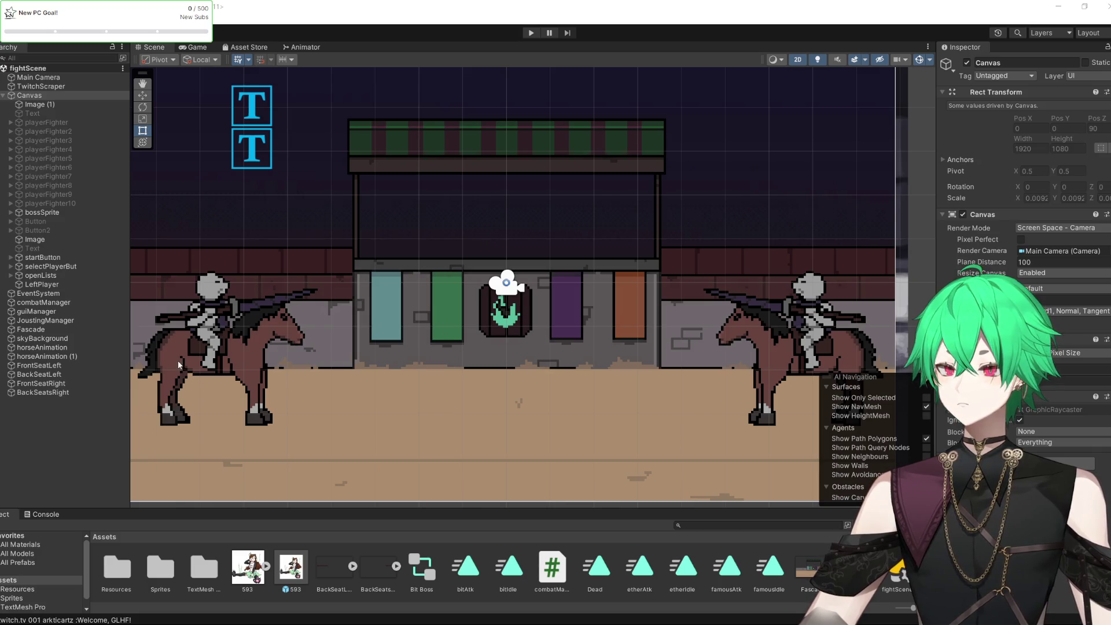
scroll(239, 368, "down", 1)
scroll(226, 347, "up", 1)
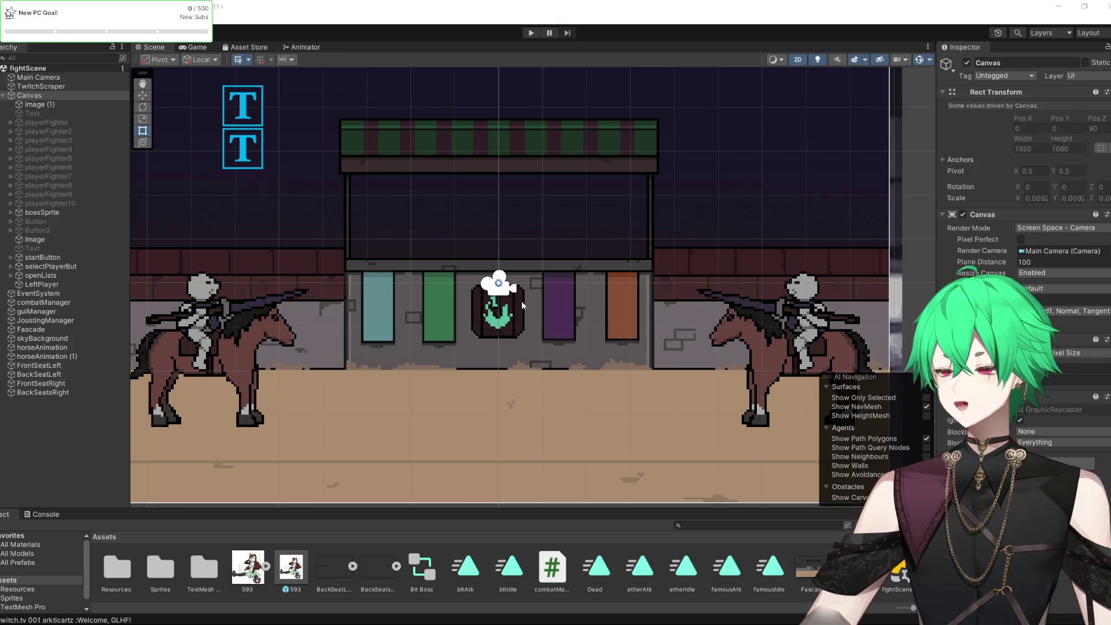
scroll(523, 306, "down", 1)
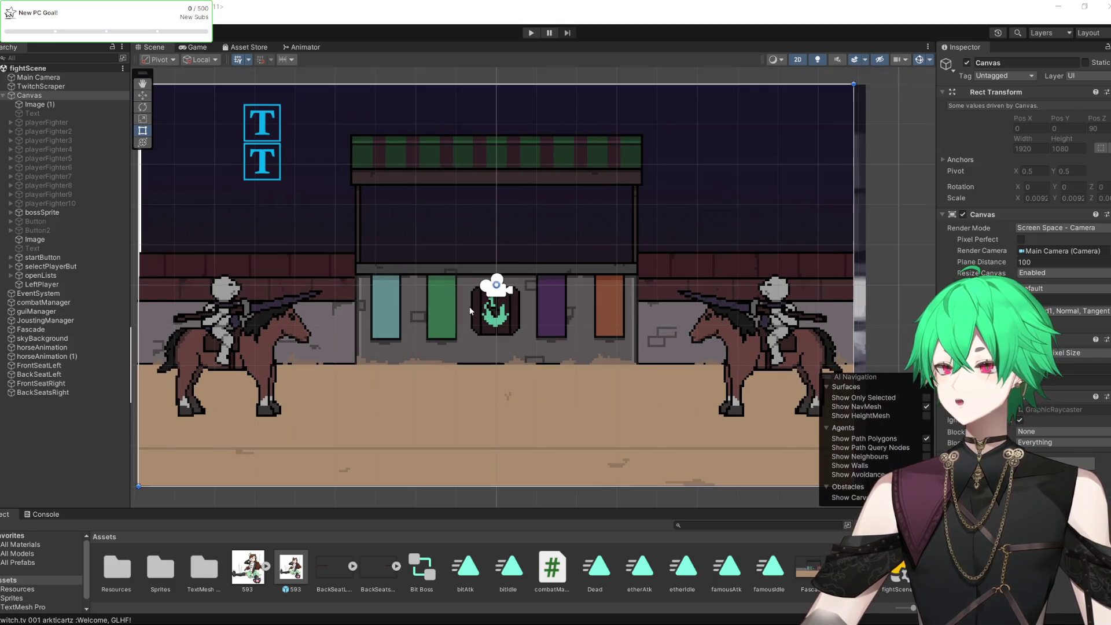
scroll(445, 296, "down", 1)
scroll(427, 277, "up", 1)
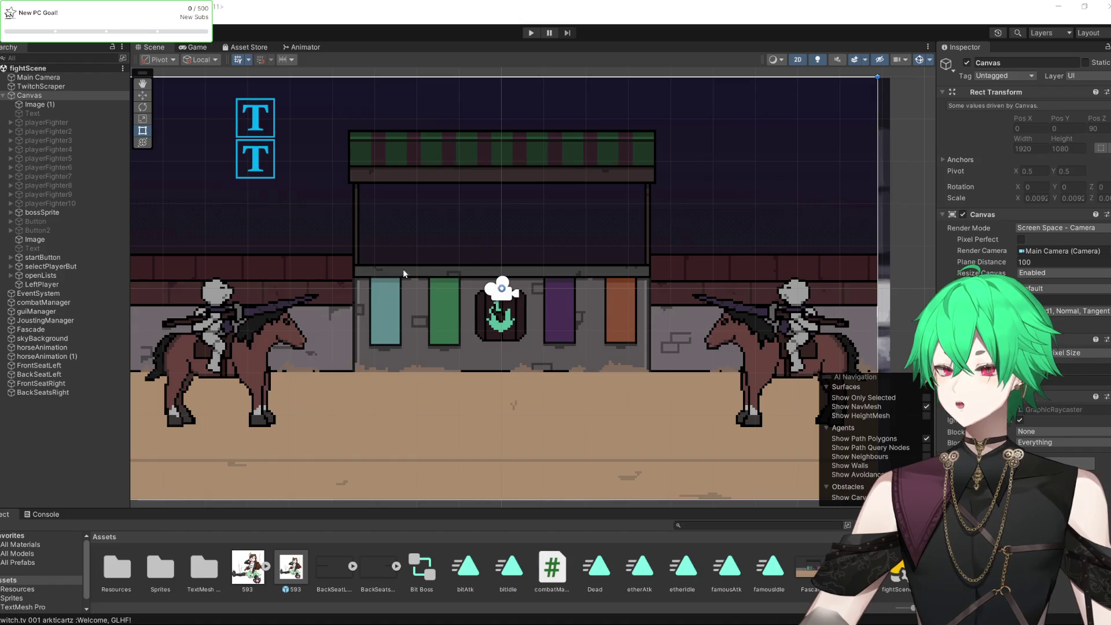
scroll(503, 312, "left", 2)
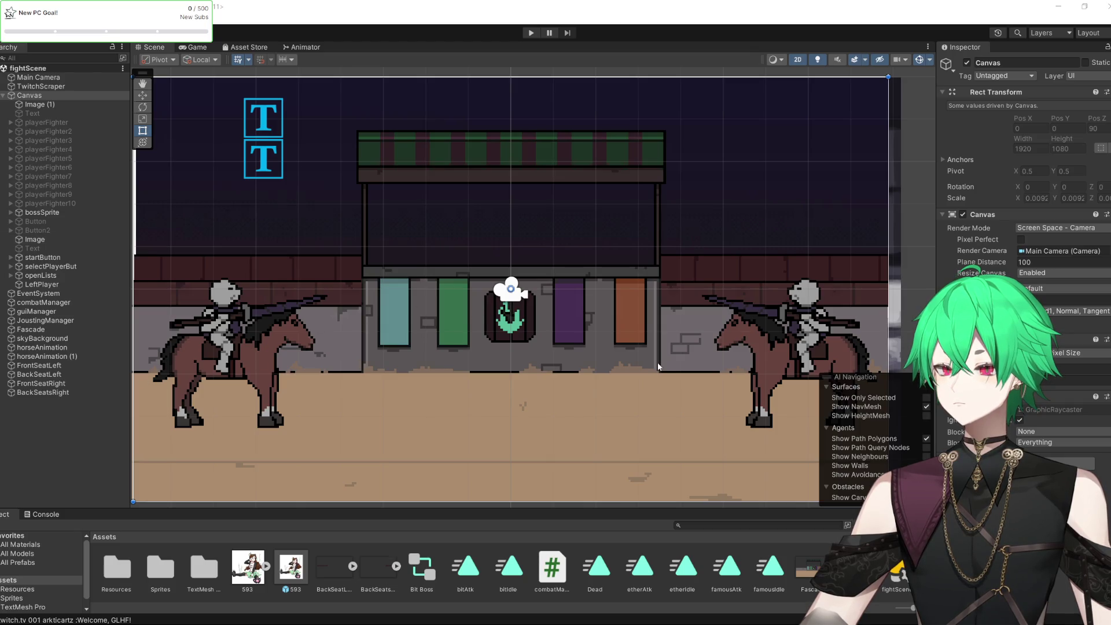
scroll(404, 258, "down", 2)
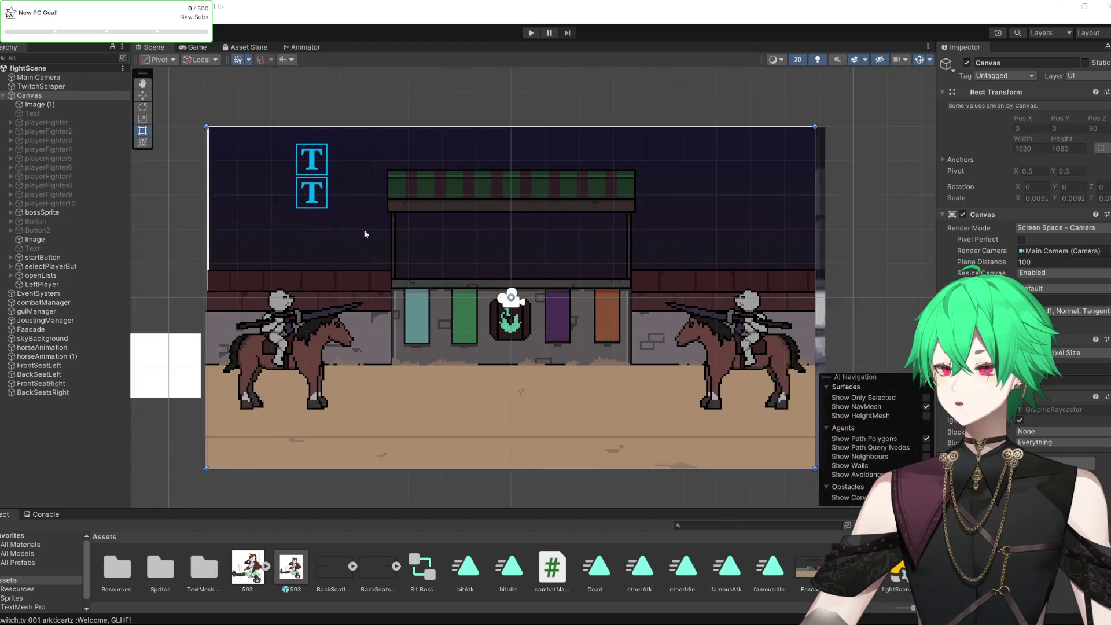
scroll(451, 292, "down", 2)
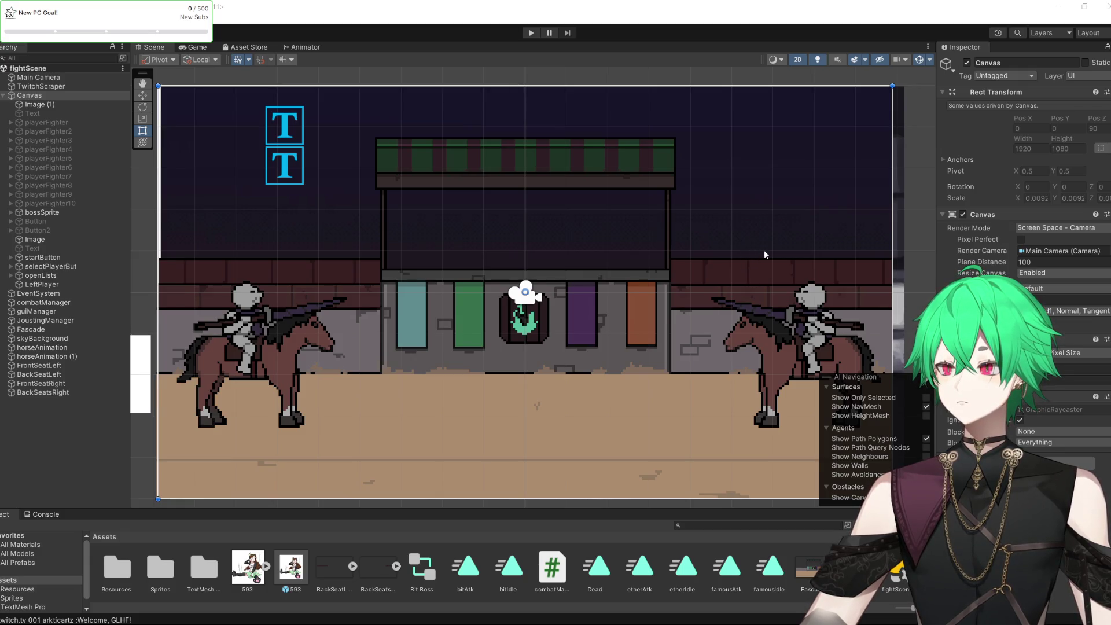
scroll(761, 255, "up", 2)
scroll(723, 190, "down", 1)
scroll(509, 278, "up", 1)
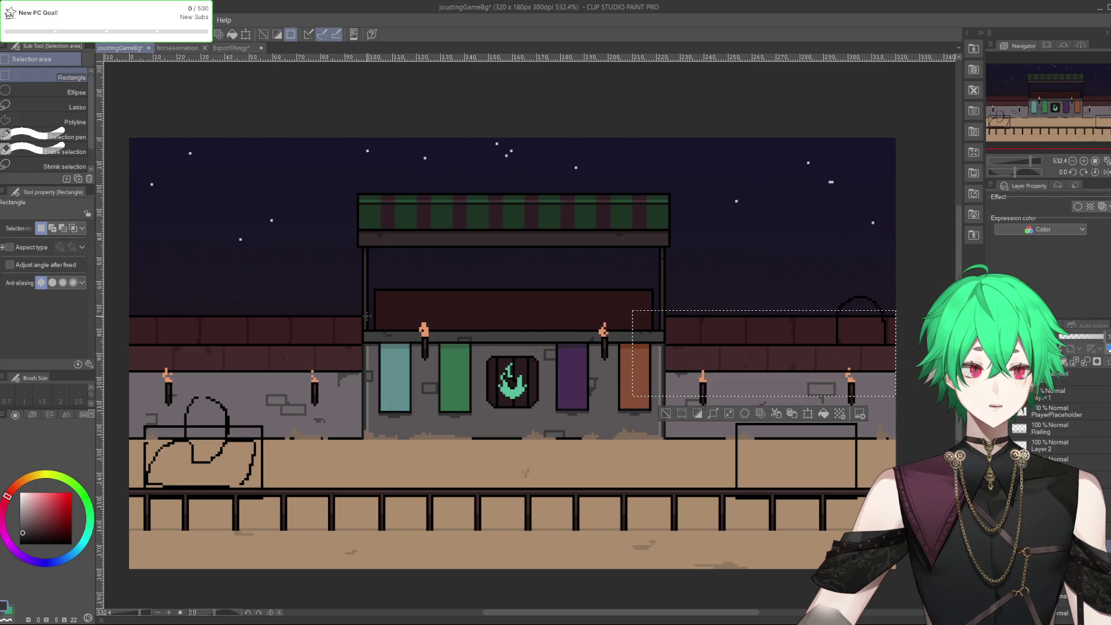
Clear the selection and toggle the horse sketch, railing and arch sketch layers to check them
left_click(354, 281)
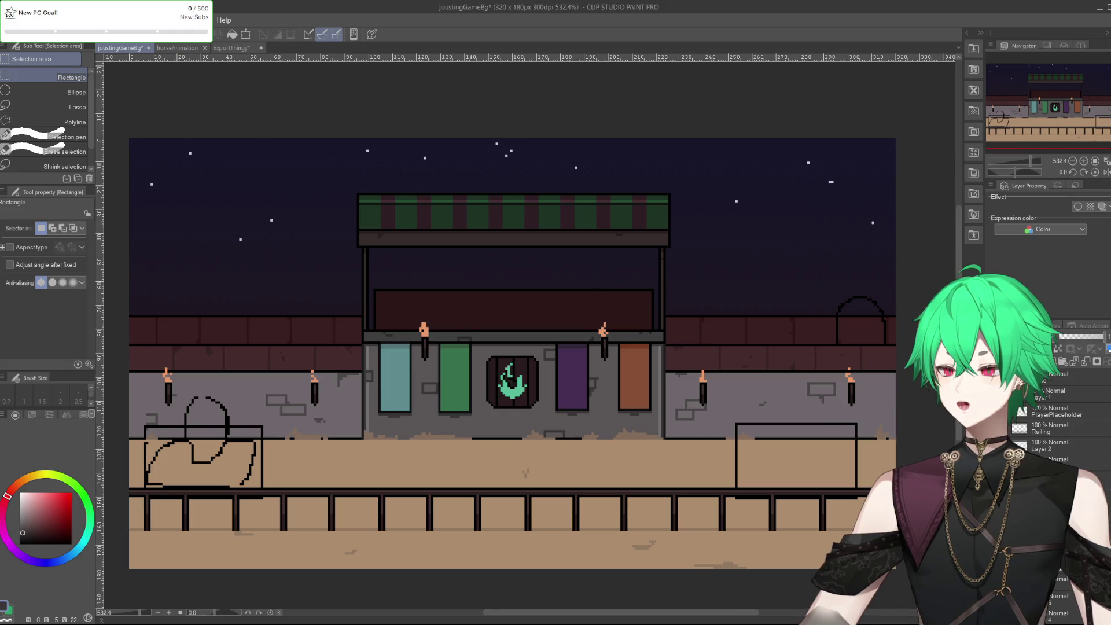
left_click(1058, 429)
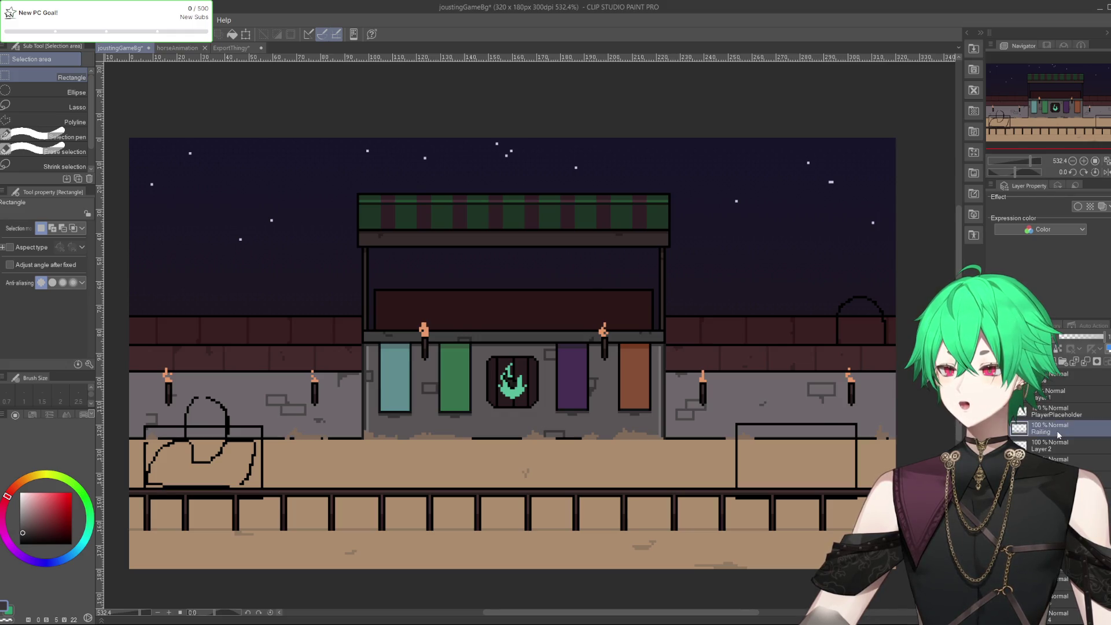
left_click(1060, 411)
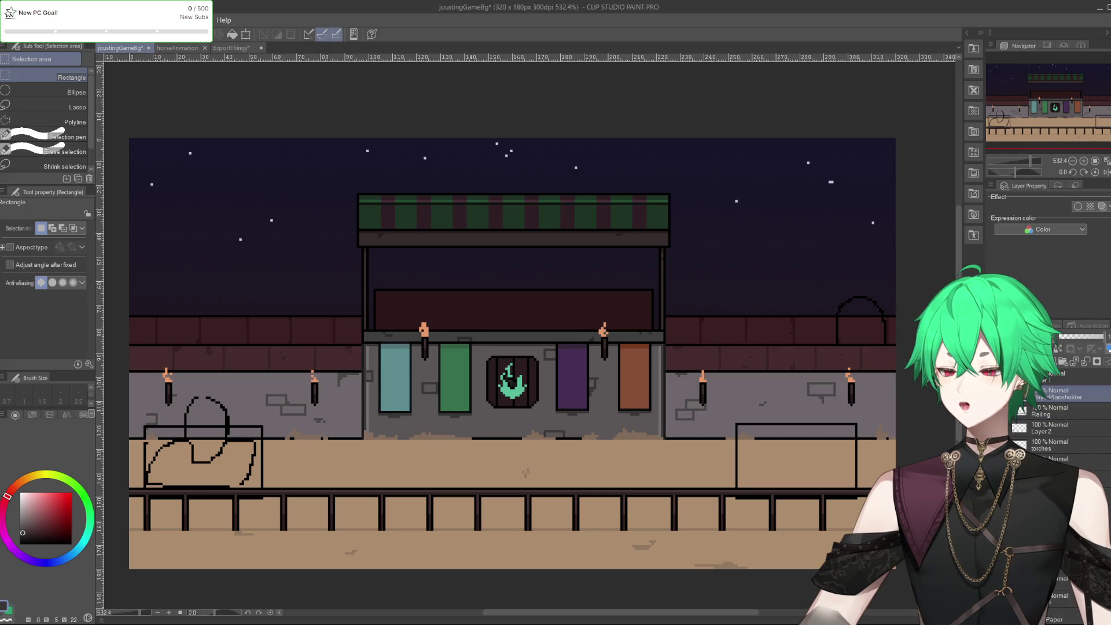
left_click(1004, 411)
left_click(1004, 411)
left_click(1003, 428)
left_click(1004, 428)
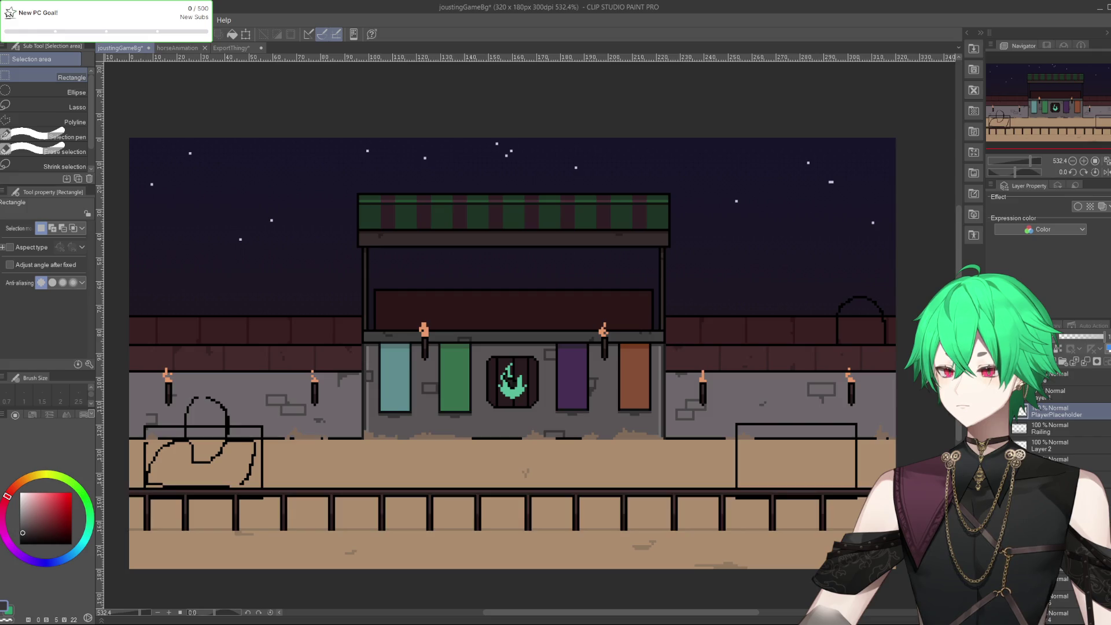
left_click(1003, 393)
left_click(1004, 393)
On the torches layer, select the wall strip holding all four torches, then go to ExportThingy
left_click(1058, 458)
left_click_drag(376, 281, 613, 382)
left_click_drag(656, 334, 839, 412)
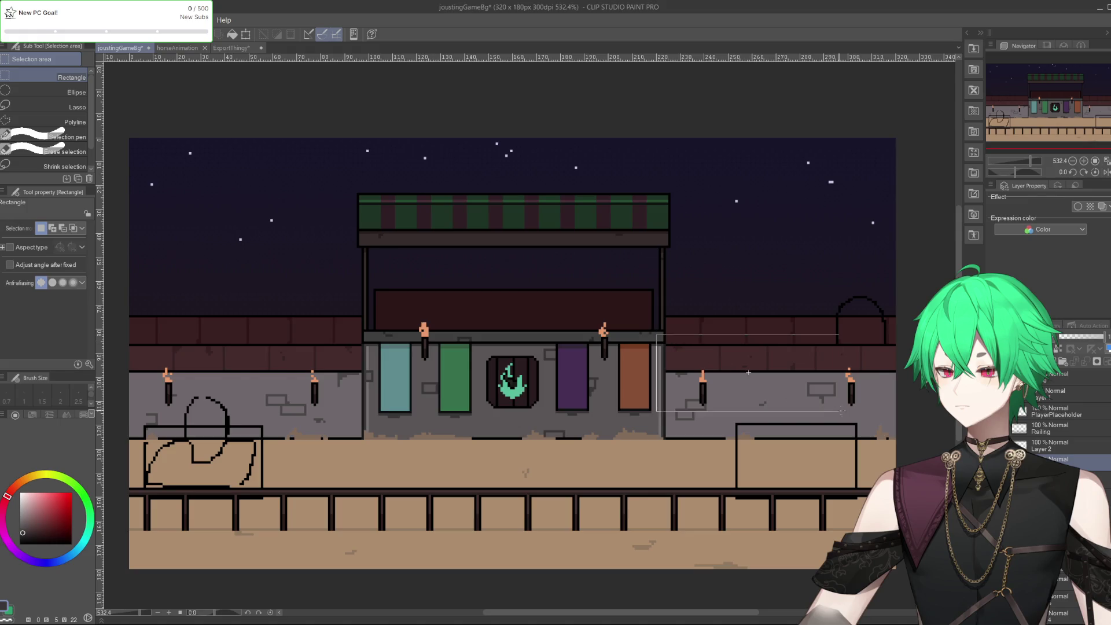
left_click(876, 392)
mouse_move(878, 363)
left_mouse_down()
mouse_move(477, 428)
mouse_move(161, 432)
mouse_move(141, 422)
left_mouse_up()
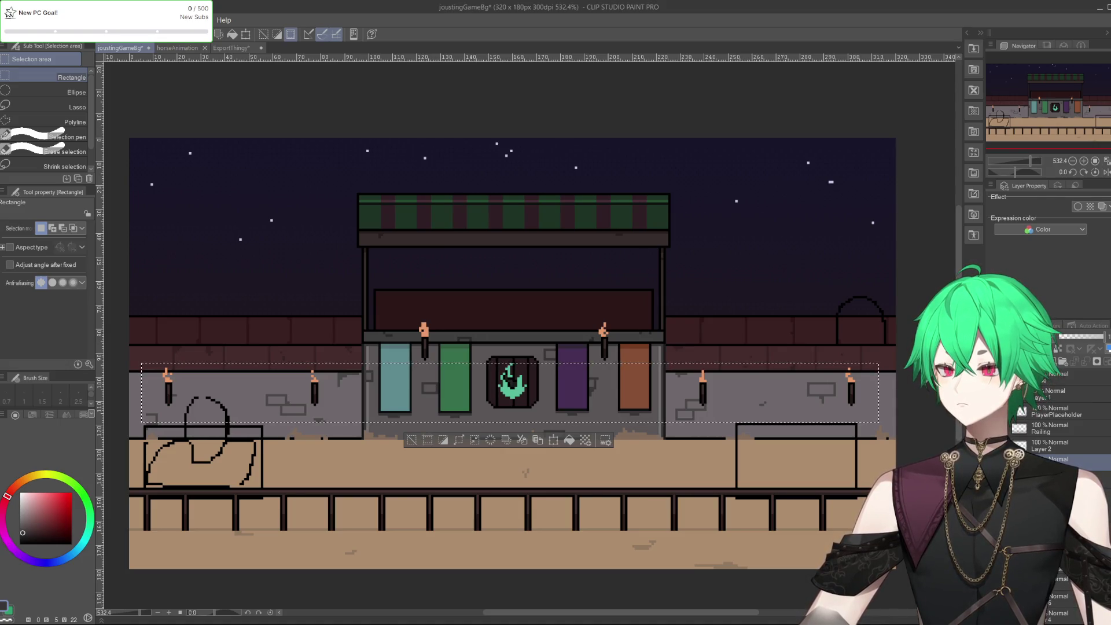
left_click(175, 48)
left_click(221, 47)
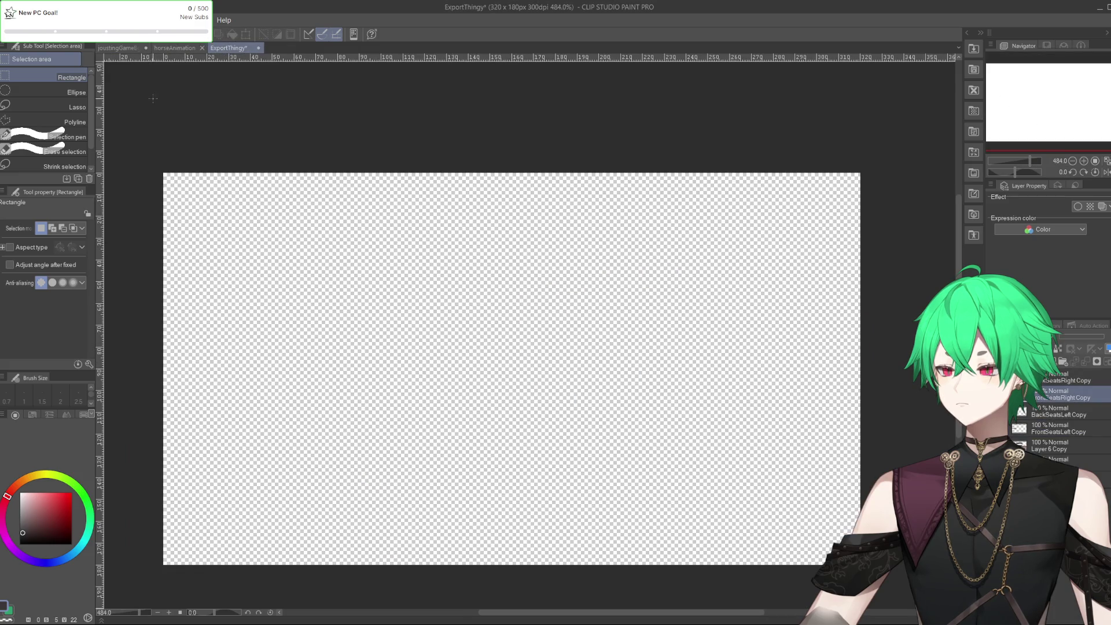
Export the two right-wall torches from joustingGameBg as a PNG via ExportThingy
key("ctrl+v")
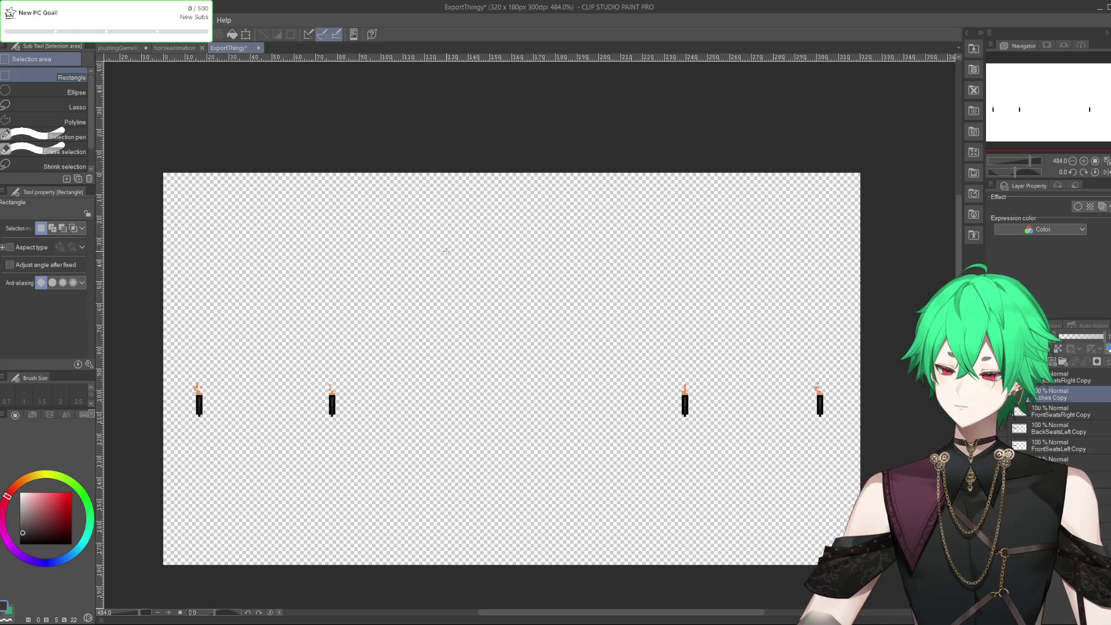
key("ctrl+z")
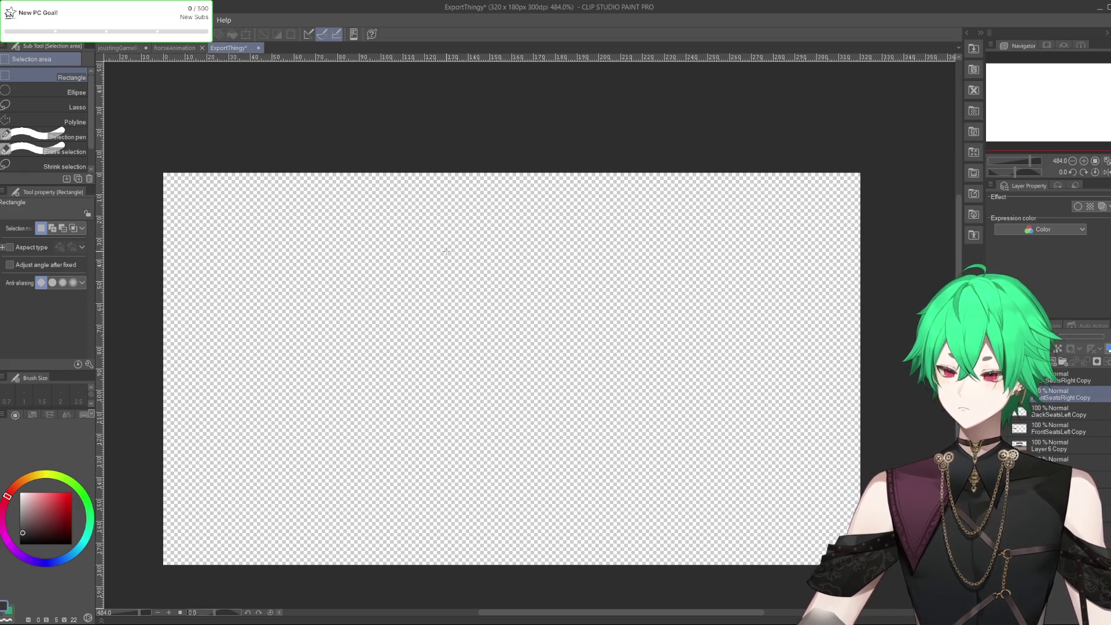
left_click(118, 48)
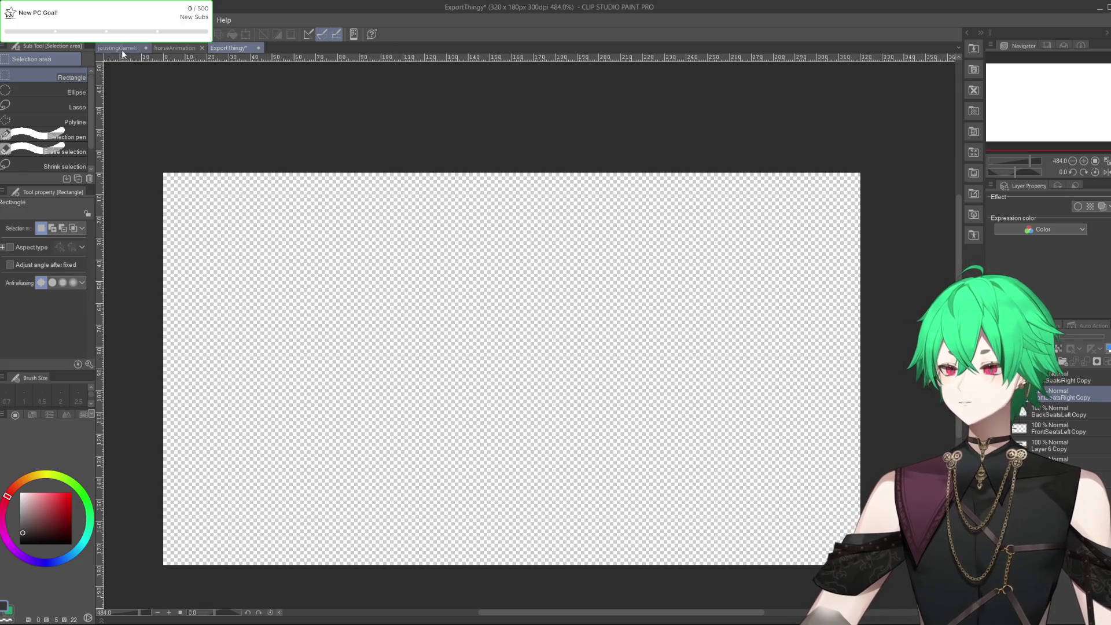
left_click_drag(682, 348, 883, 423)
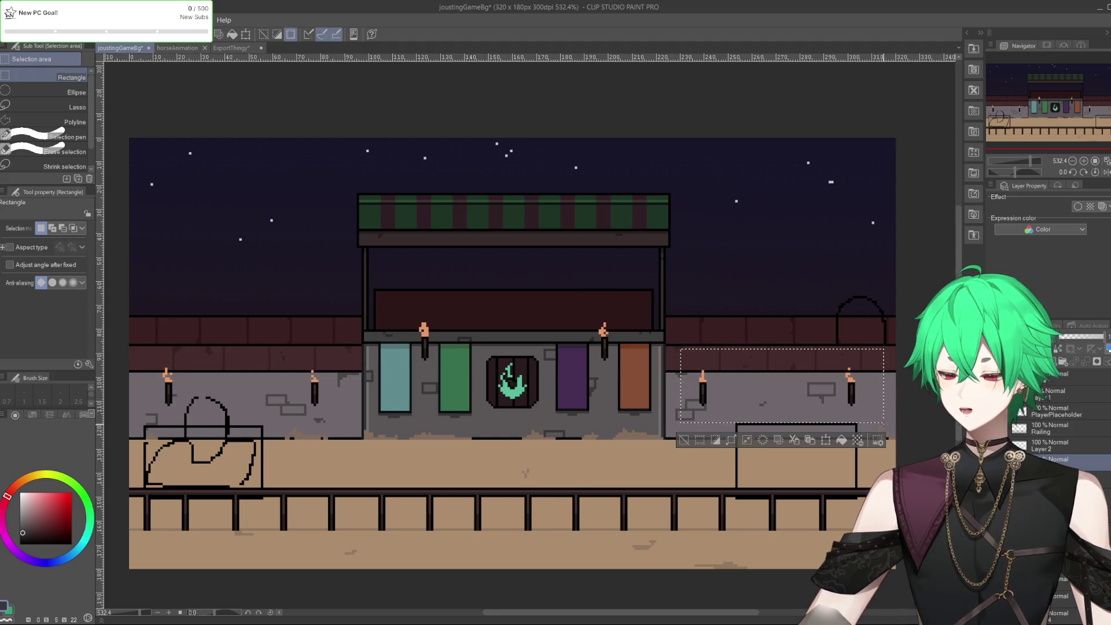
left_click(236, 50)
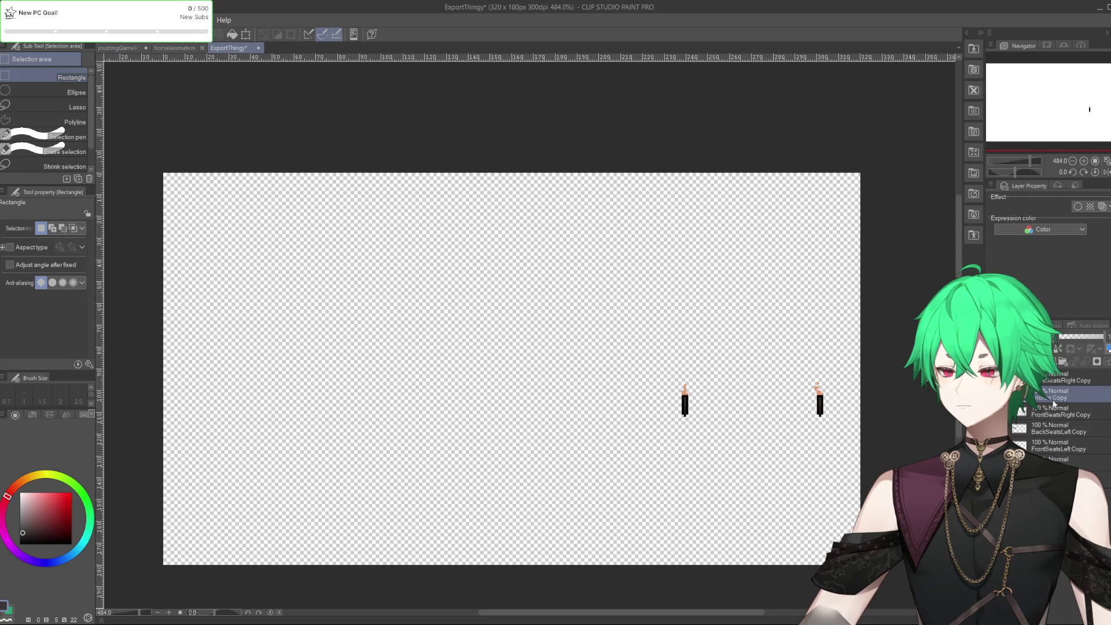
type("Clothes")
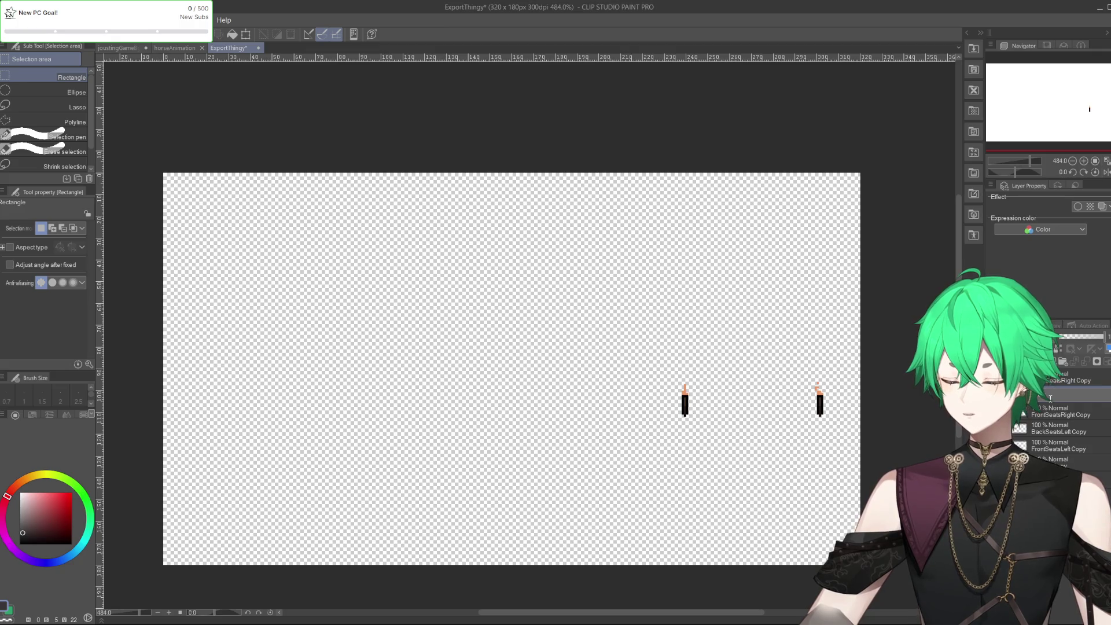
type("Left")
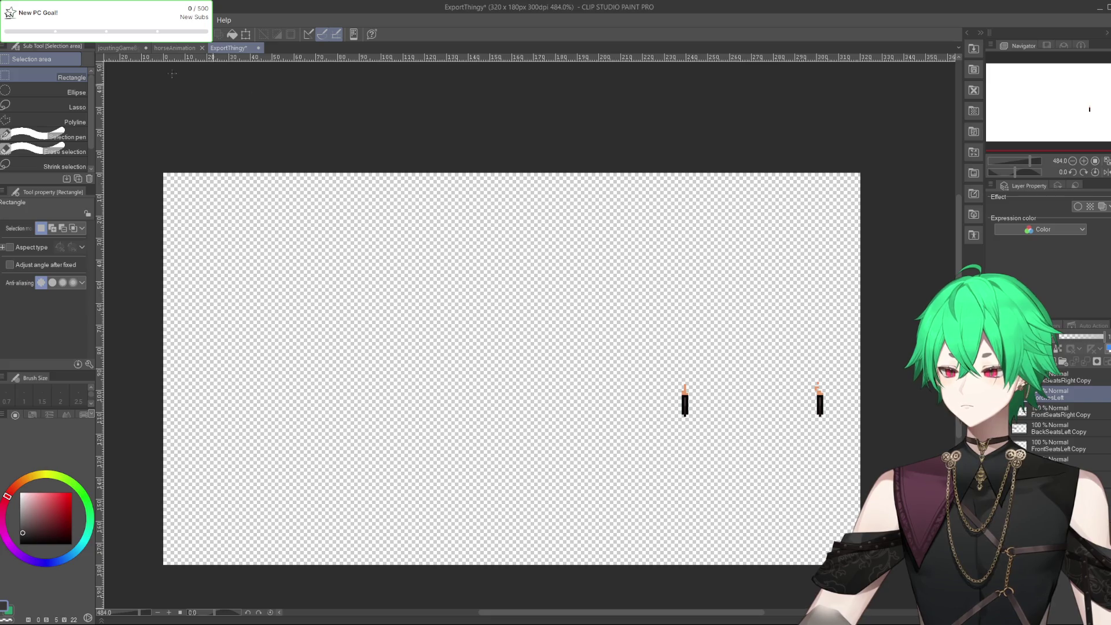
left_click(9, 19)
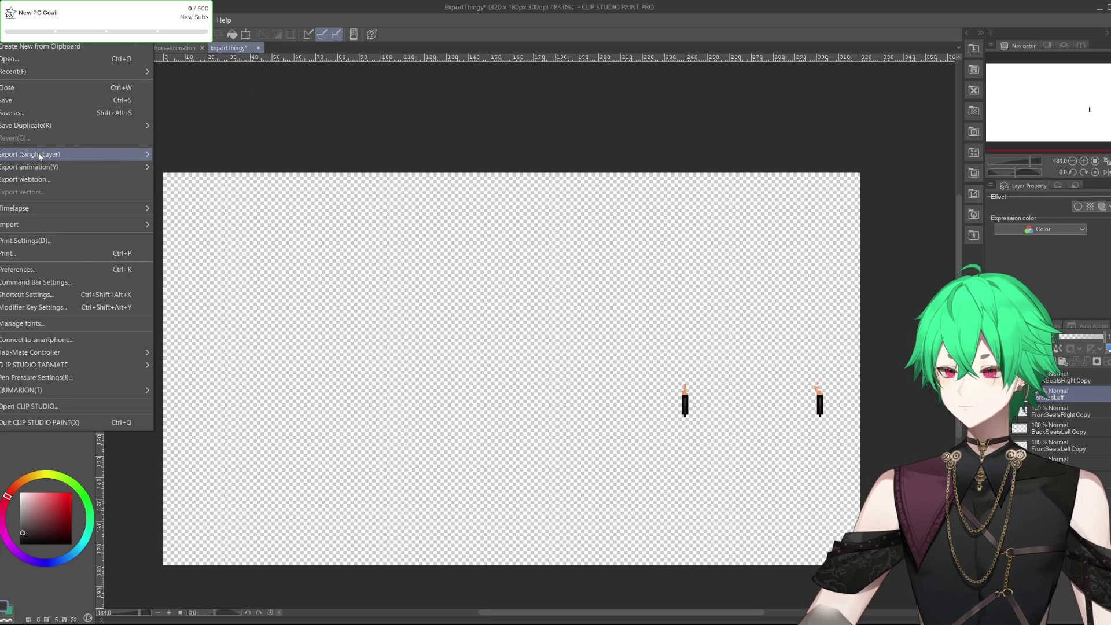
mouse_move(39, 156)
left_click(211, 185)
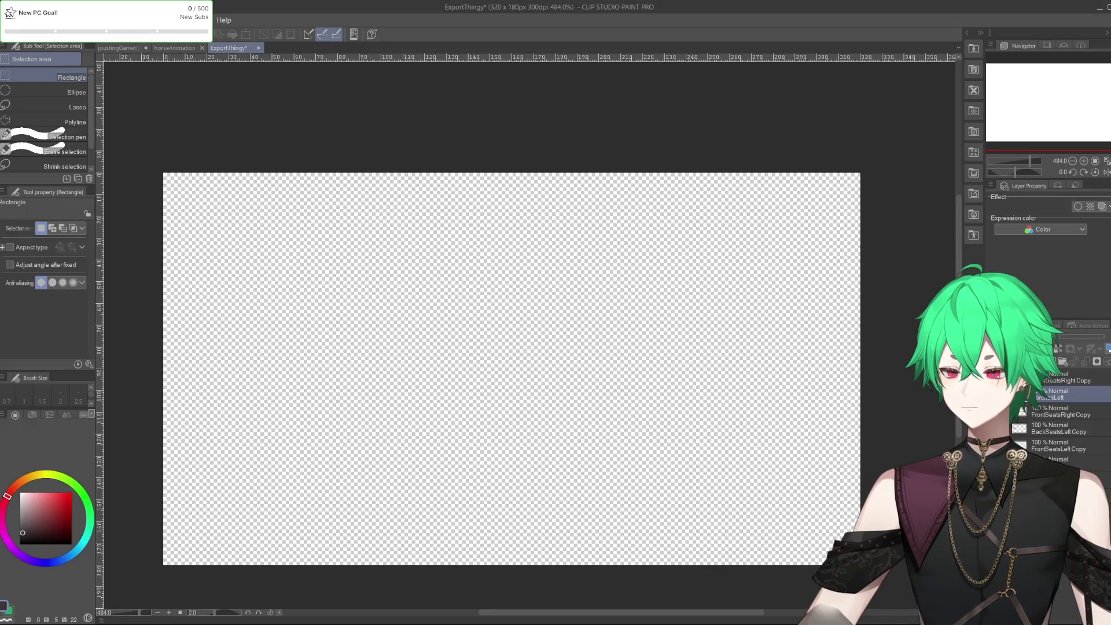
Paste the two left-wall torches into ExportThingy, export them as PNG, then deselect on joustingGameBg
left_click(108, 49)
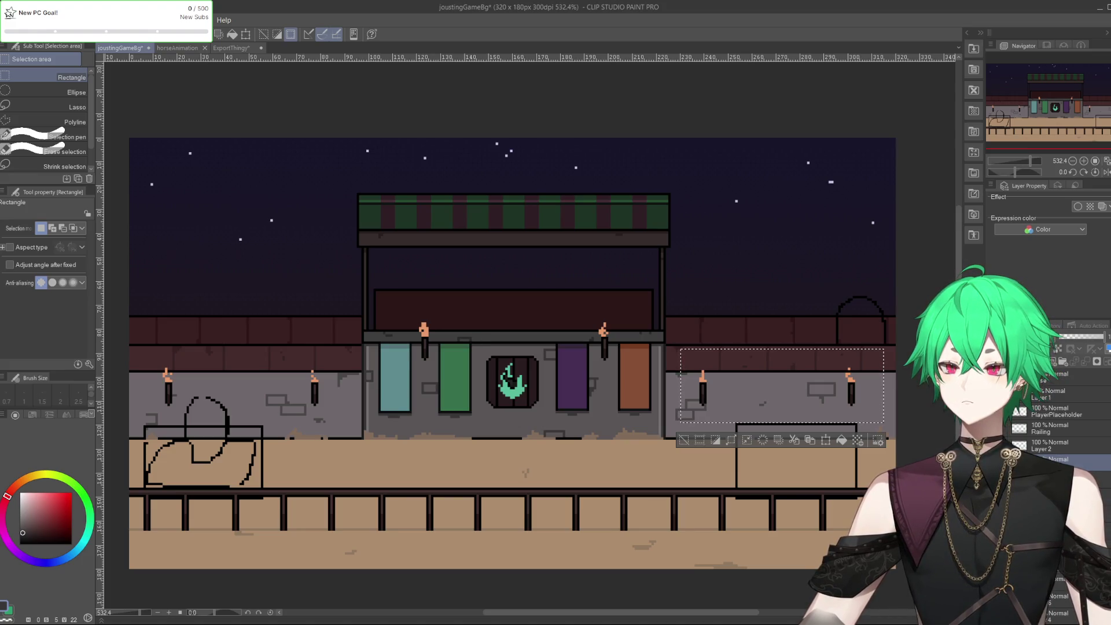
mouse_move(139, 339)
left_mouse_down()
mouse_move(311, 422)
mouse_move(335, 422)
left_mouse_up()
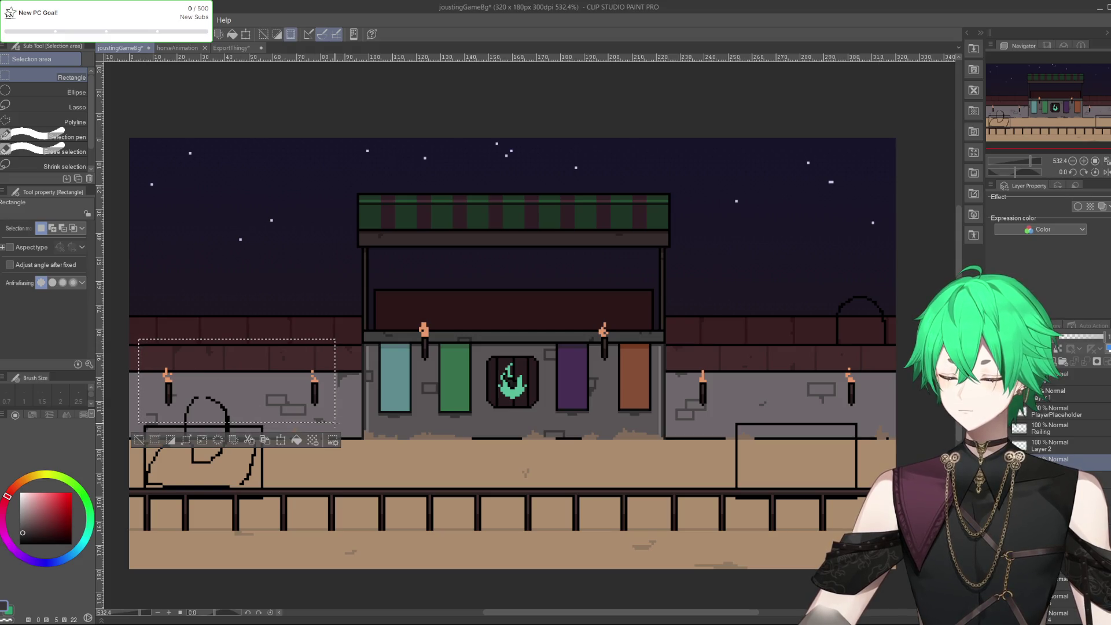
left_click(223, 47)
key("ctrl+v")
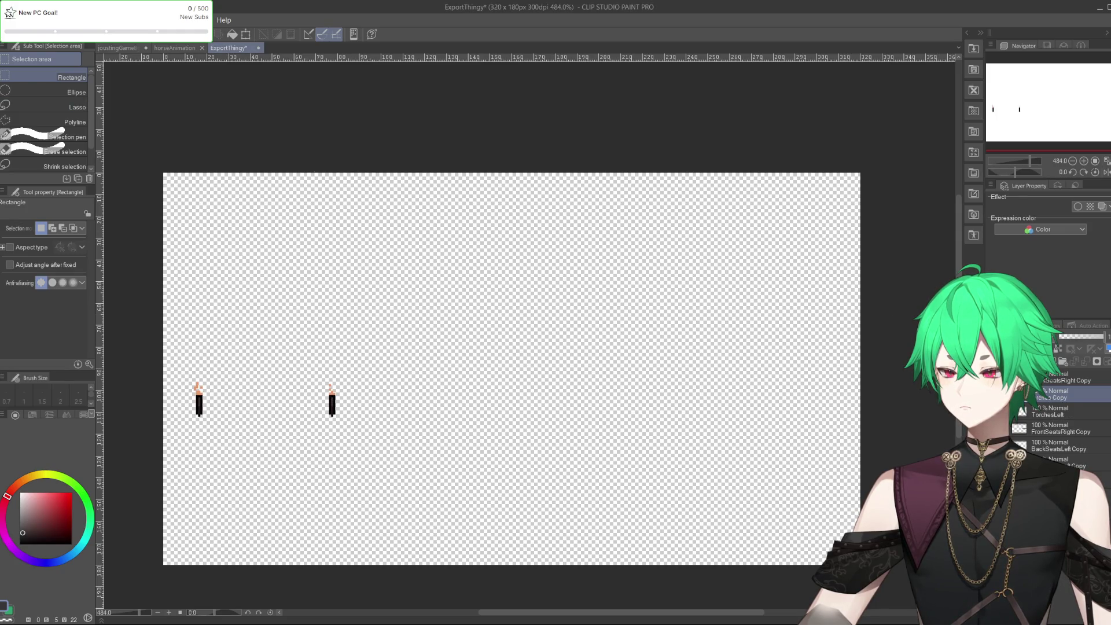
left_click(9, 20)
mouse_move(75, 154)
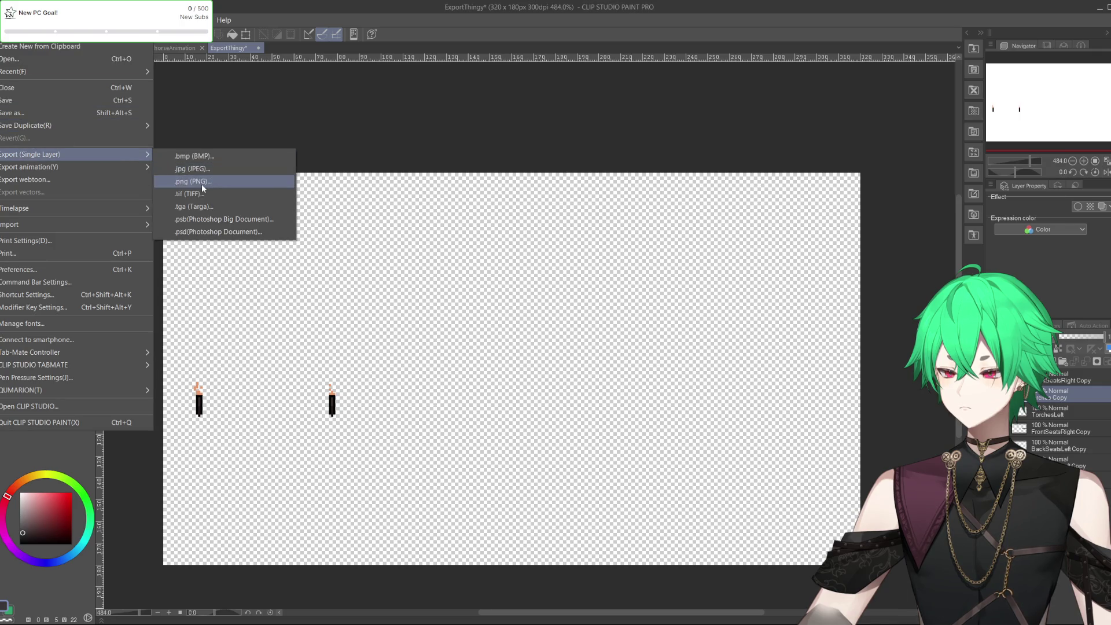
left_click(201, 183)
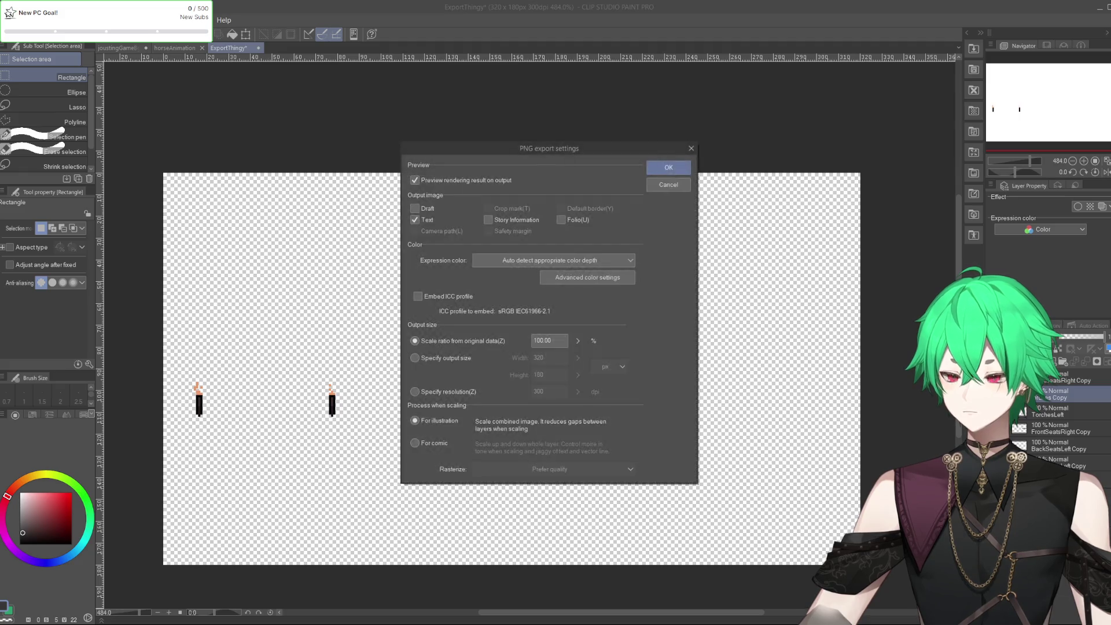
key("Return")
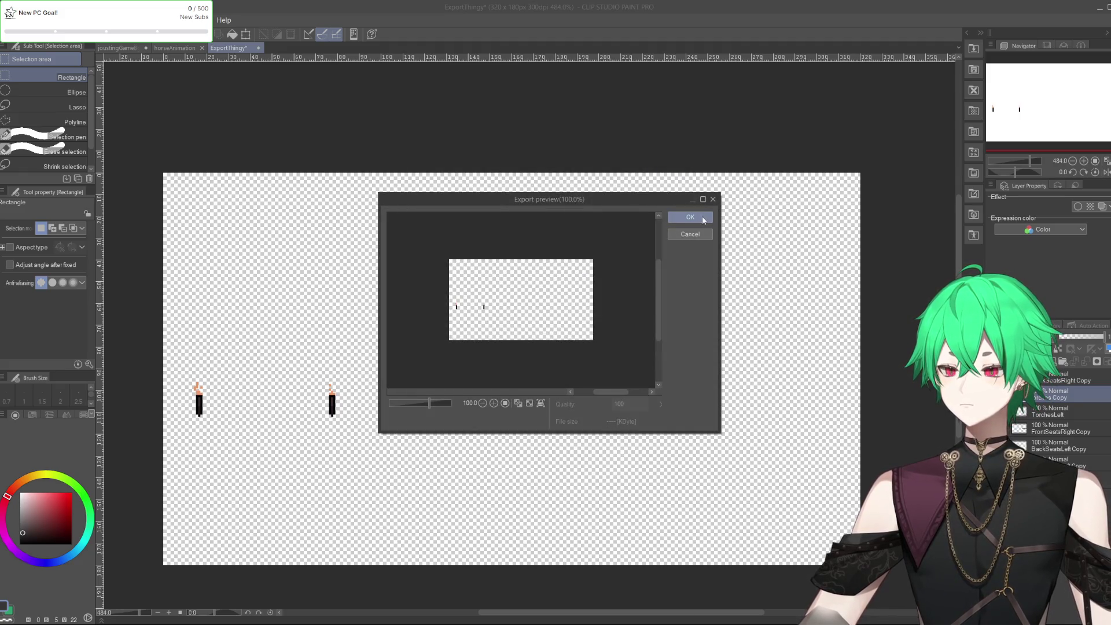
left_click(690, 217)
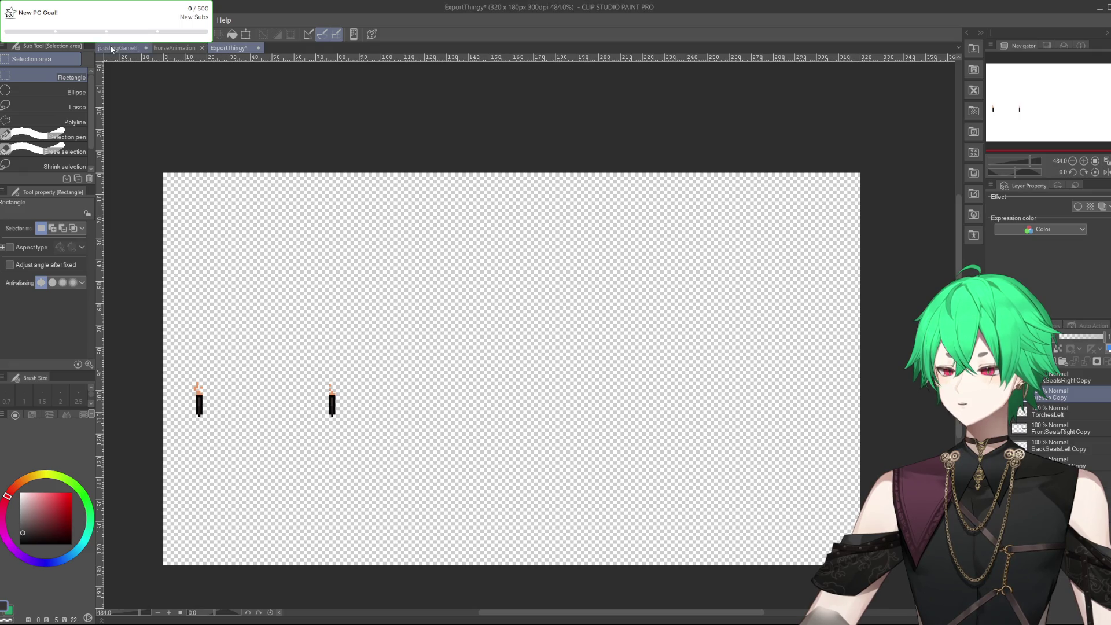
left_click(118, 48)
key("ctrl+d")
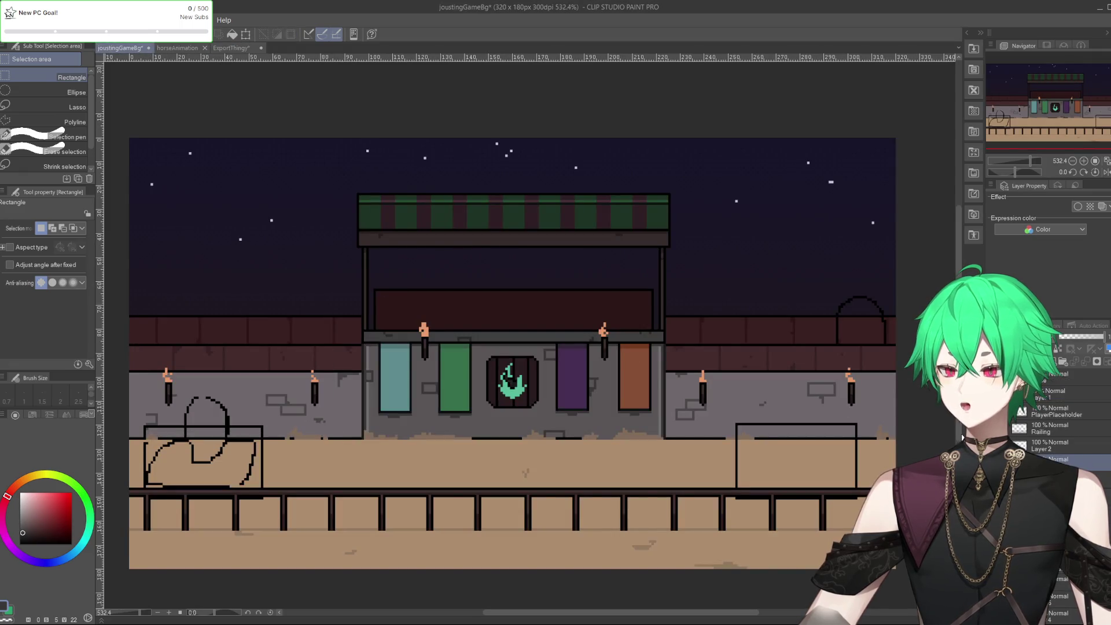
On the torches layer, select the two torches on the central stage
left_click(1047, 445)
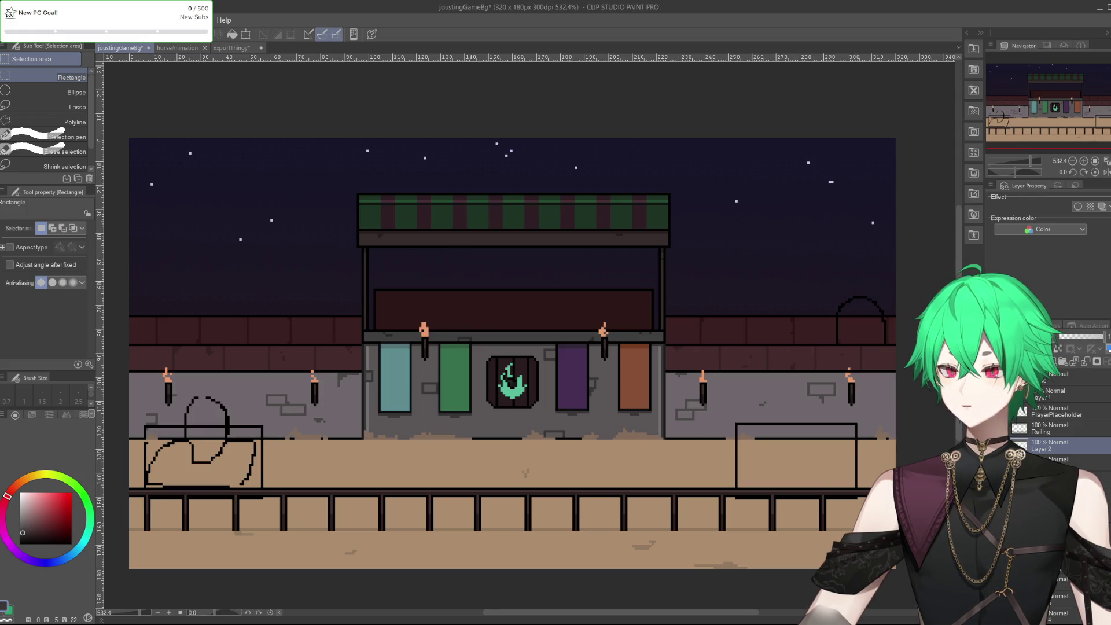
left_click(1059, 459)
mouse_move(393, 293)
left_mouse_down()
mouse_move(500, 347)
mouse_move(639, 380)
left_mouse_up()
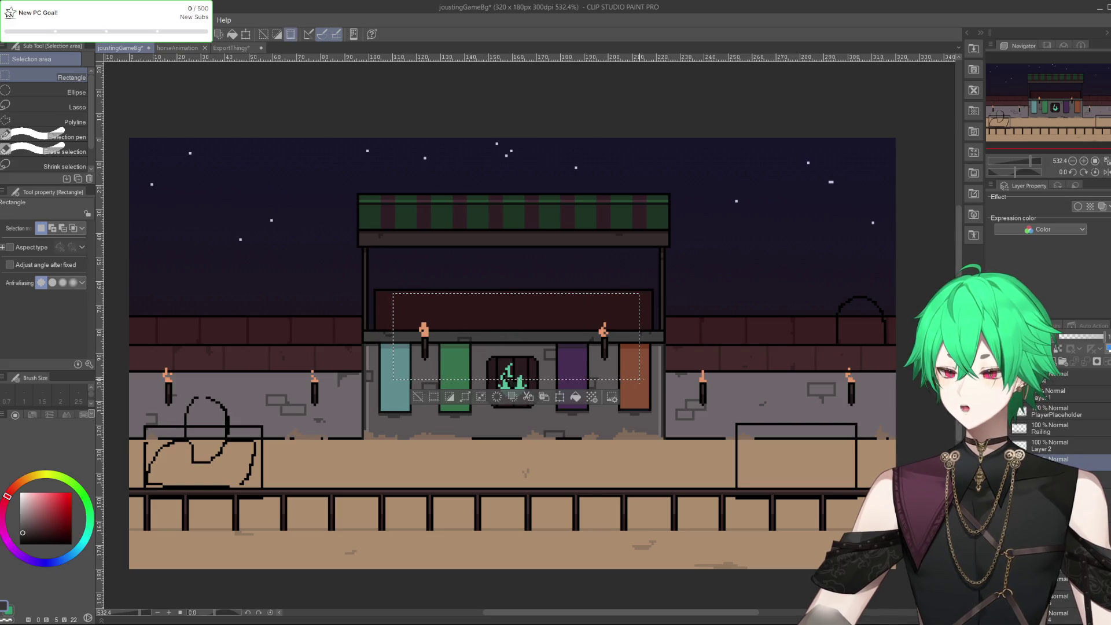
Replace the ExportThingy contents with the stage torches and choose PNG export
left_click(231, 48)
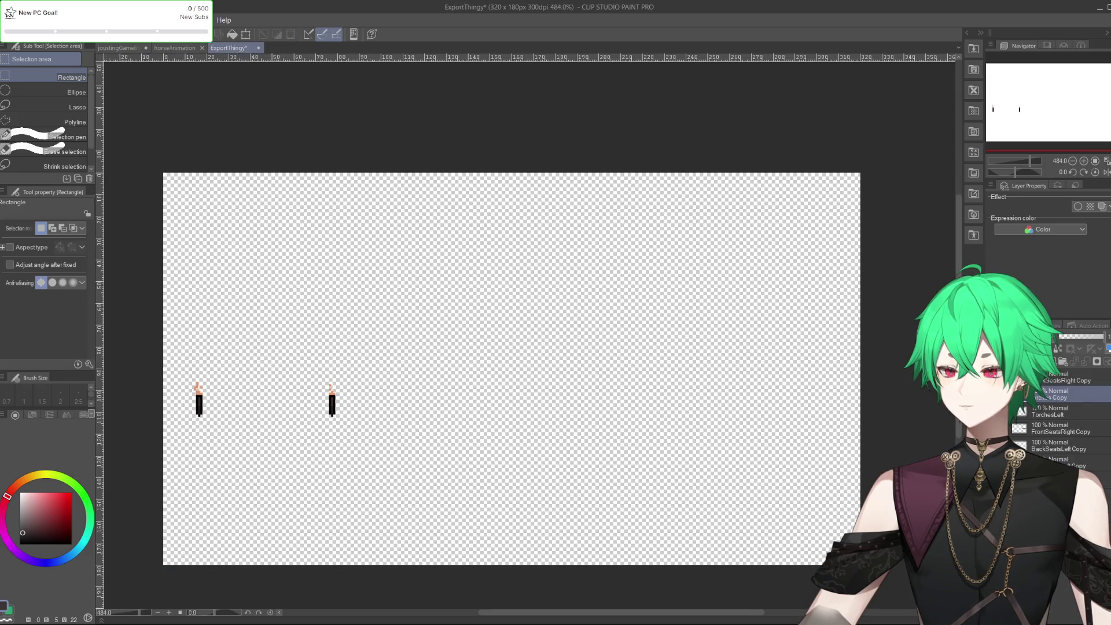
key("ctrl+z")
key("ctrl+v")
left_click(9, 20)
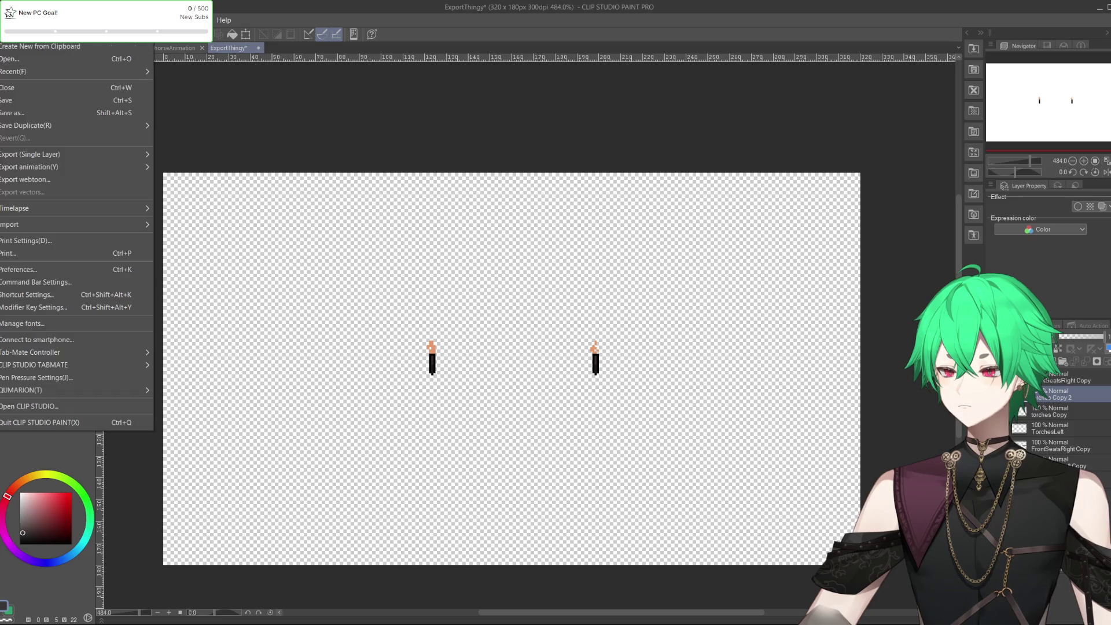
mouse_move(69, 154)
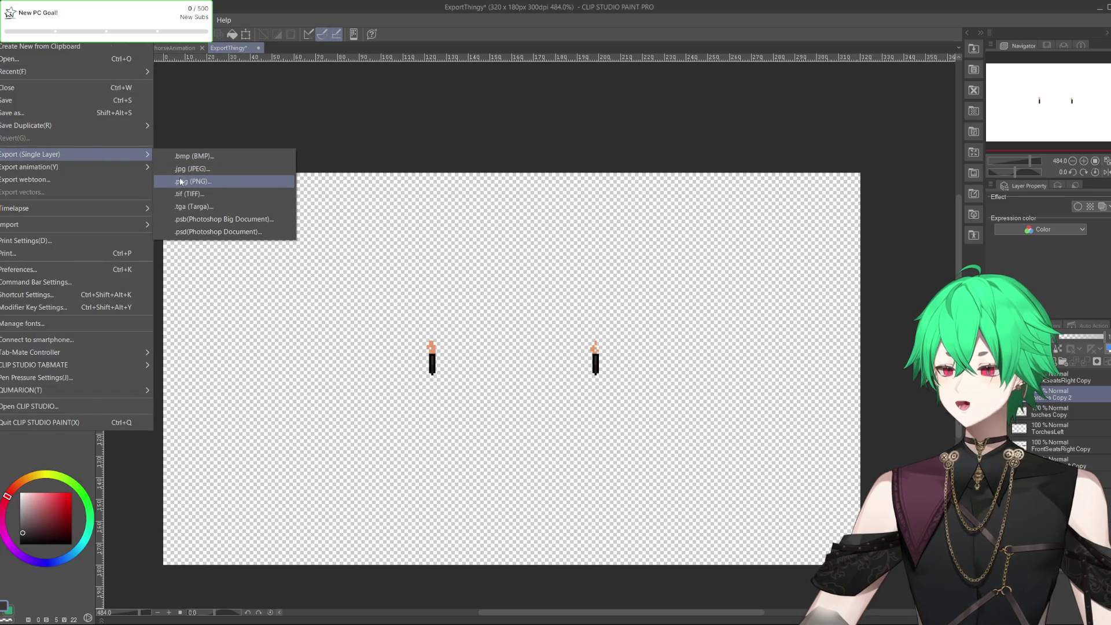
left_click(180, 181)
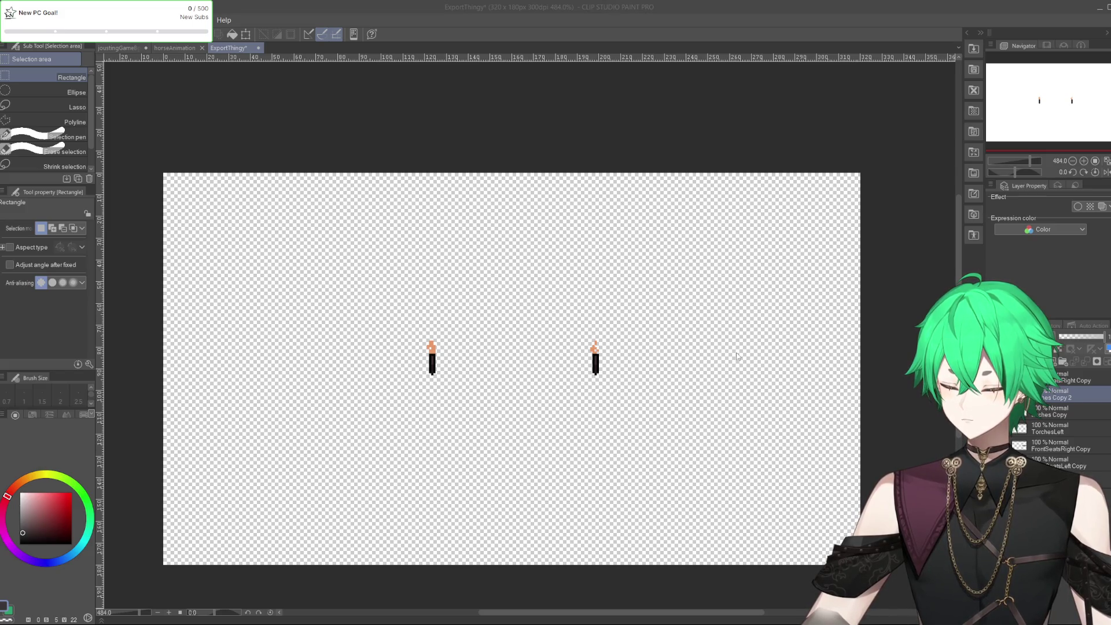
Confirm the centre-torches PNG export, then export the canvas as PNG again
key("Return")
key("Return")
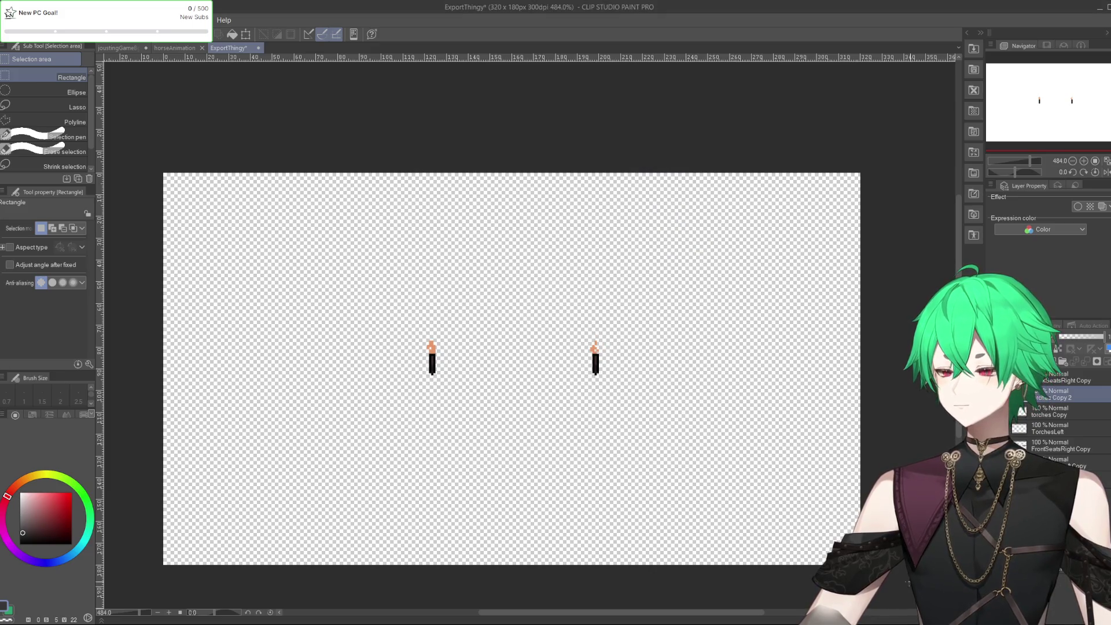
left_click(12, 21)
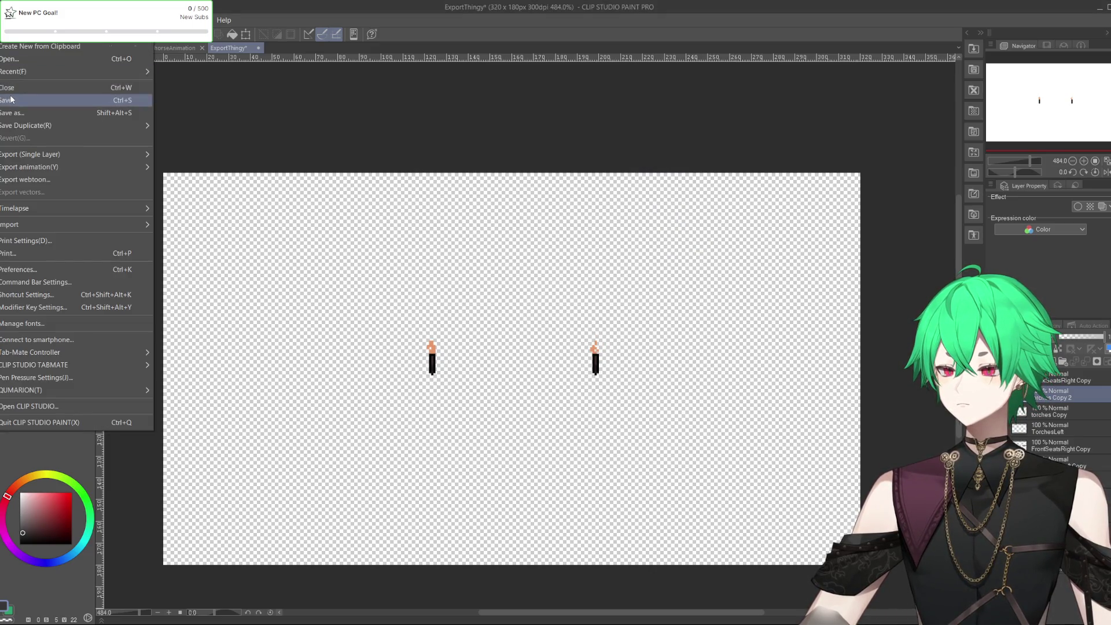
key("Escape")
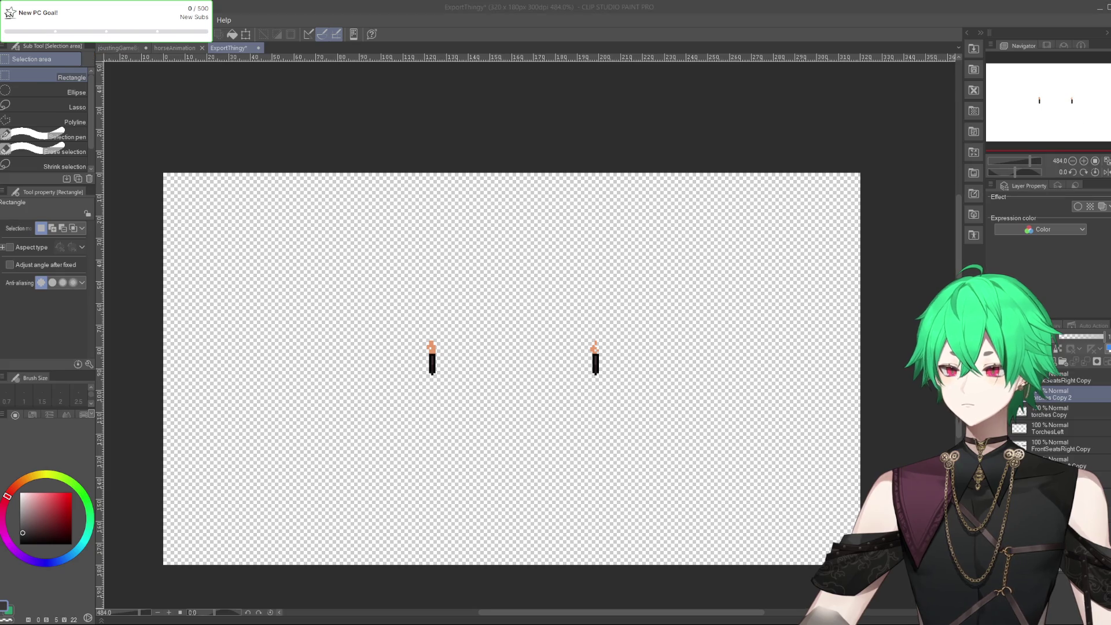
left_click(118, 68)
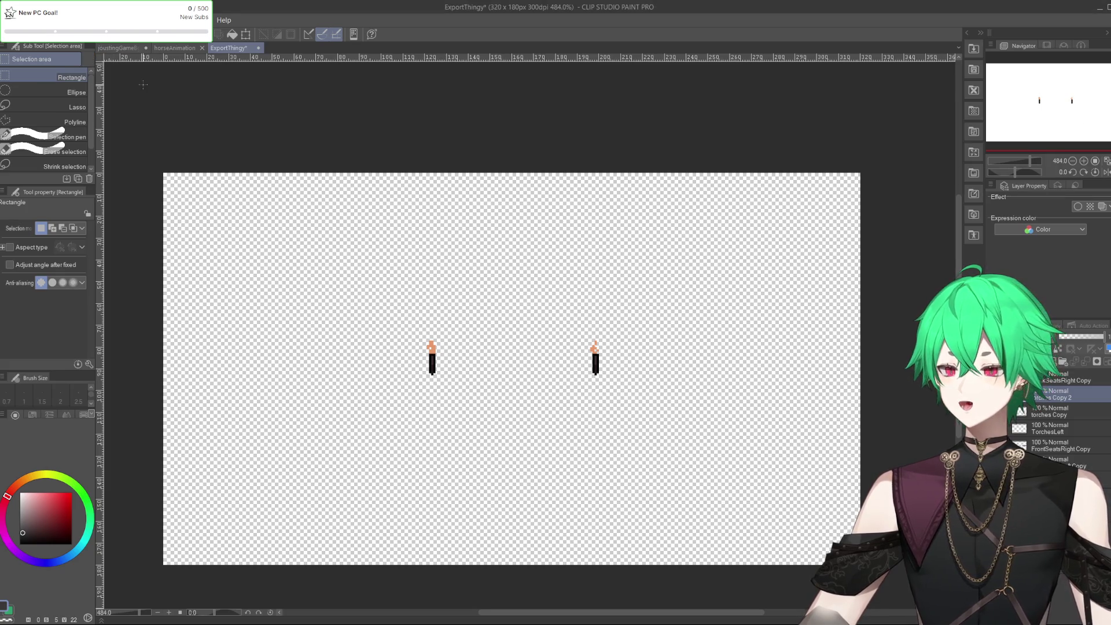
left_click(11, 20)
mouse_move(75, 154)
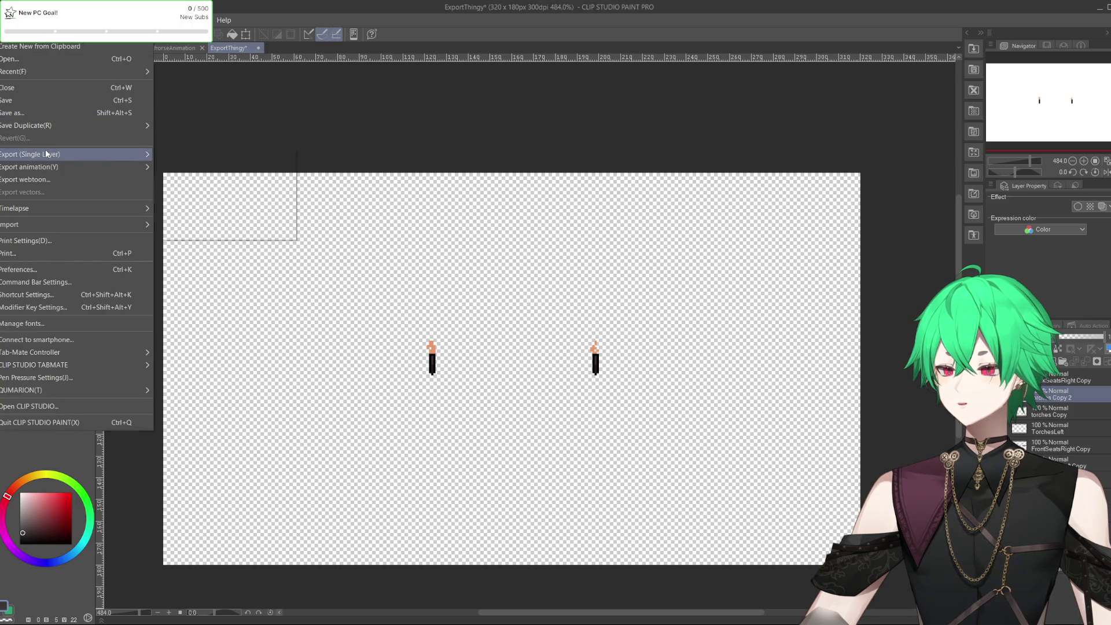
left_click(246, 182)
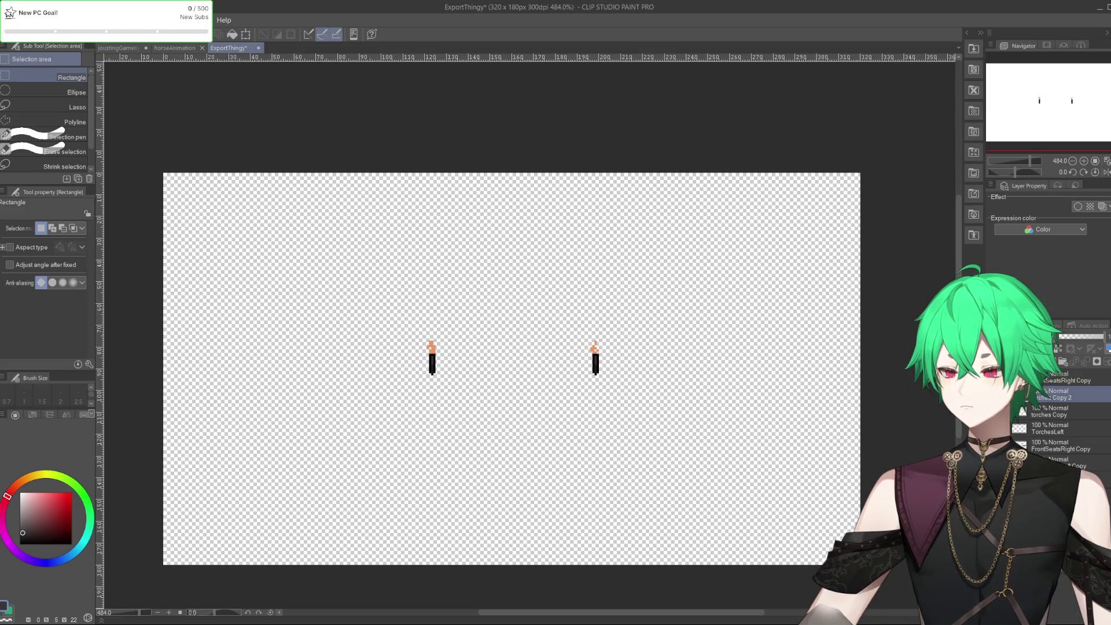
Delete the torches from ExportThingy, export PNG once more, and return to joustingGameBg
key("Delete")
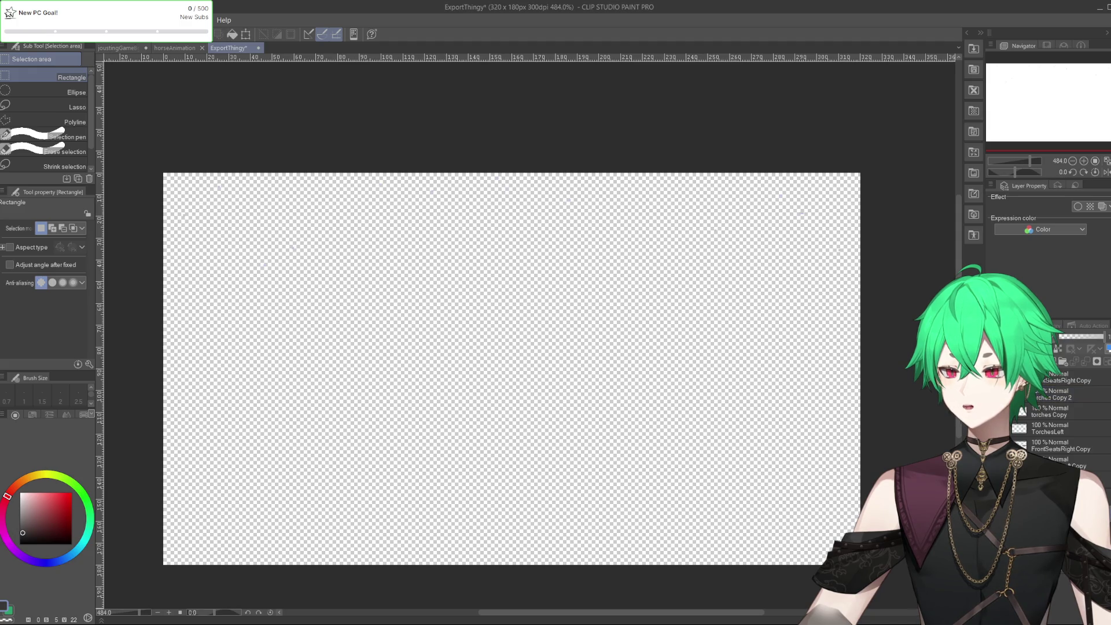
left_click(10, 20)
mouse_move(99, 152)
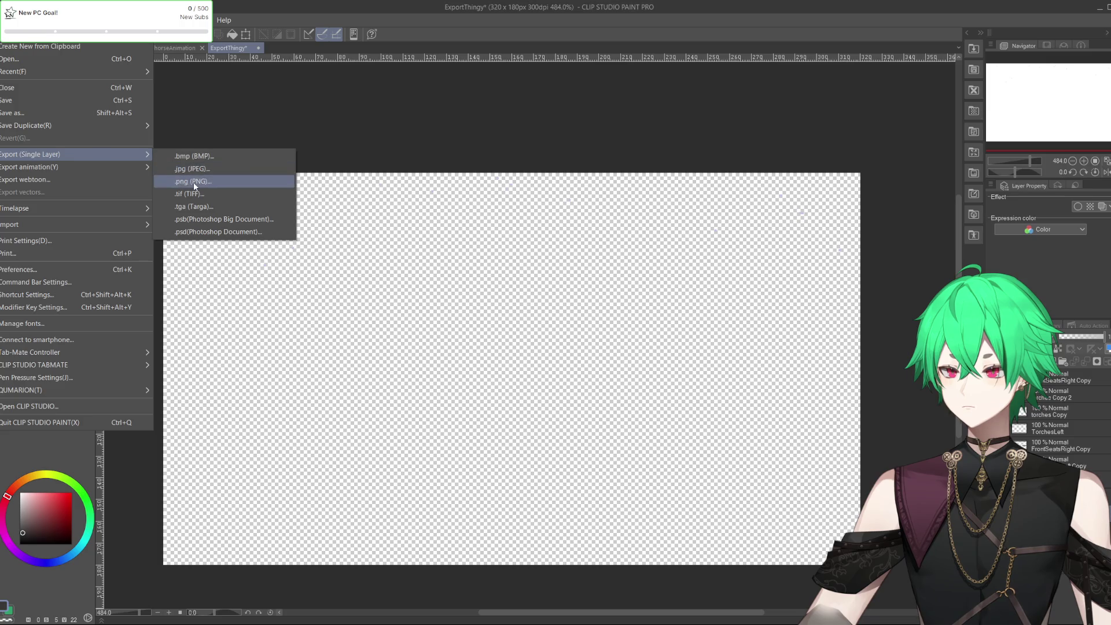
left_click(193, 181)
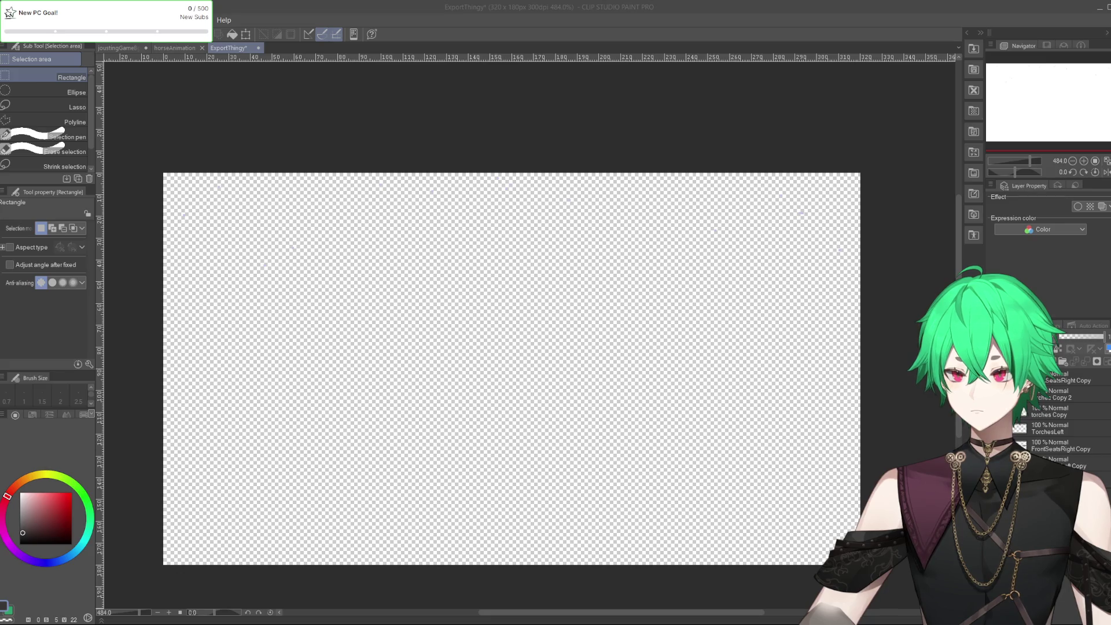
key("Return")
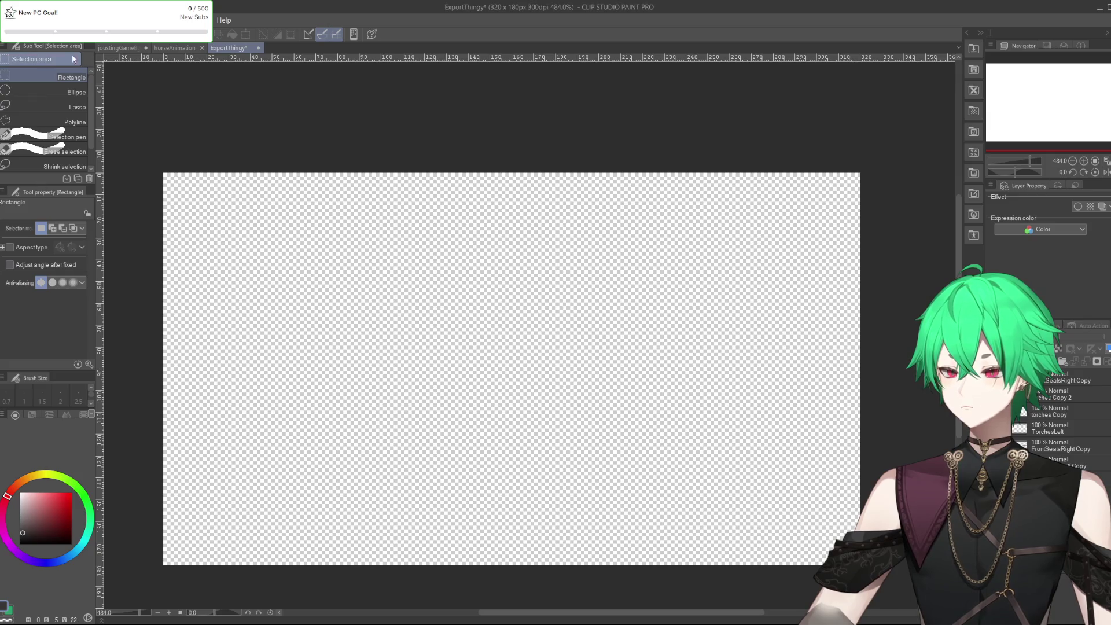
left_click(119, 48)
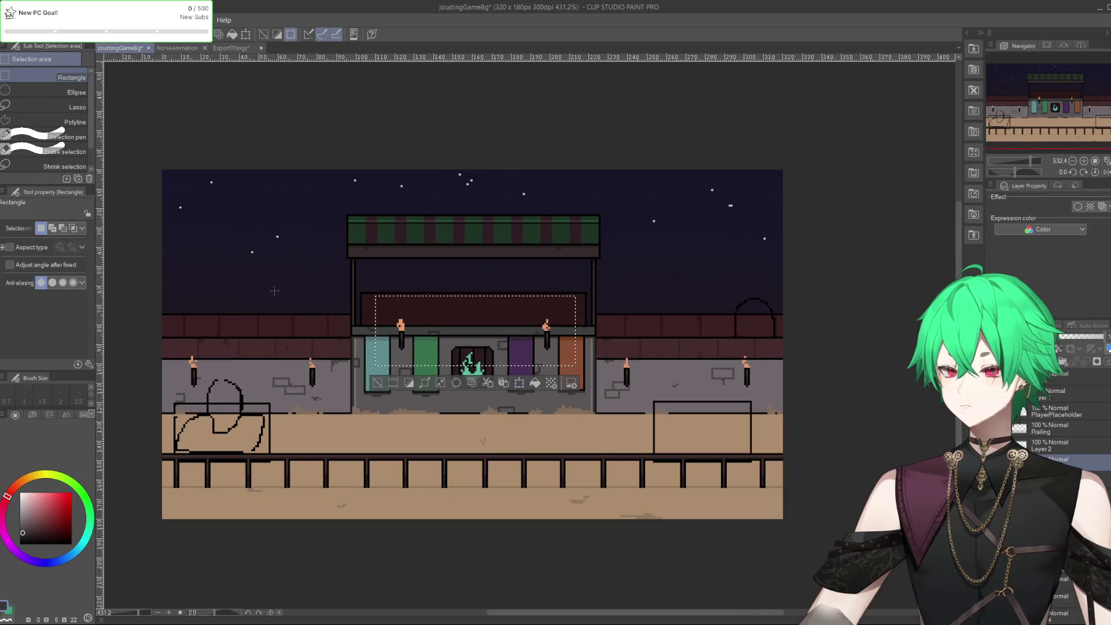
Pick the Railing layer, check its visibility, and rectangle-select the railing strip along the canvas bottom
key("ctrl+d")
scroll(298, 312, "down", 1)
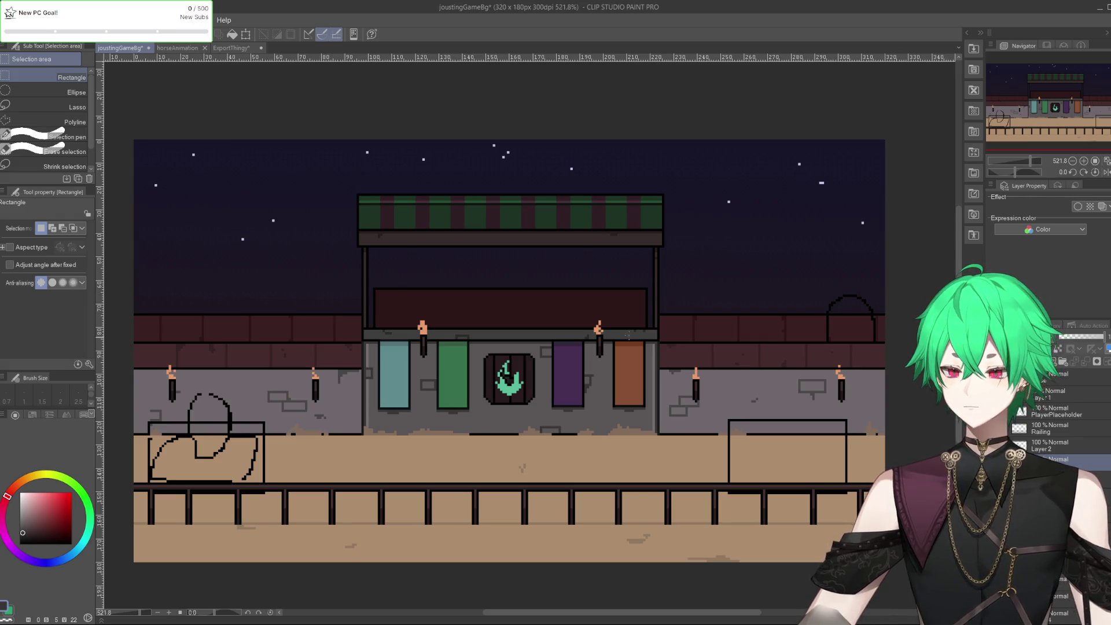
scroll(1059, 416, "down", 1)
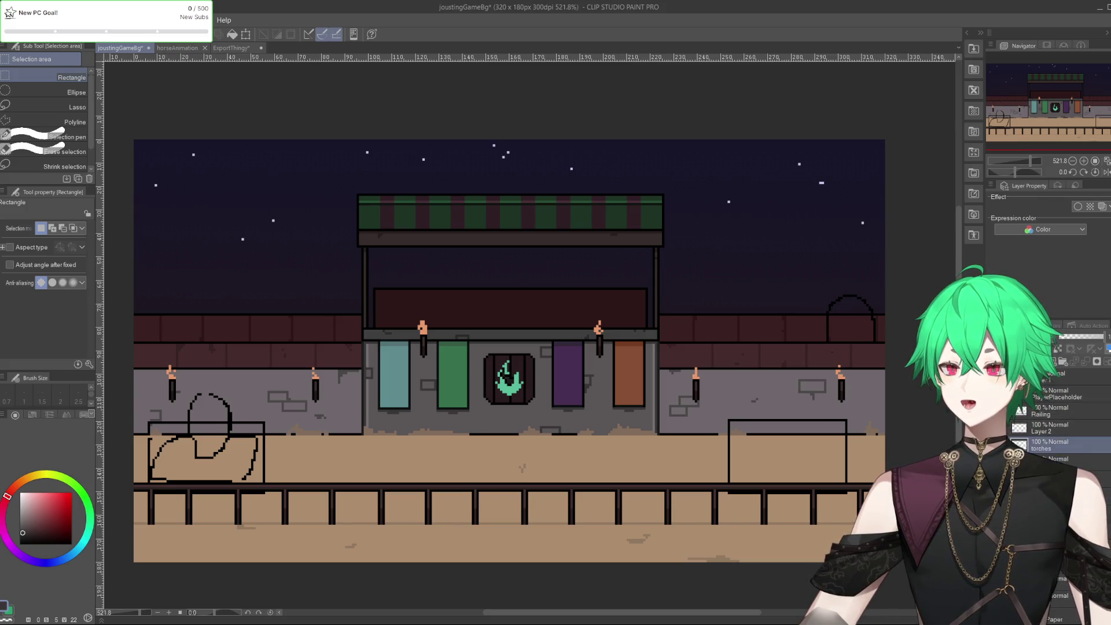
left_click(1059, 494)
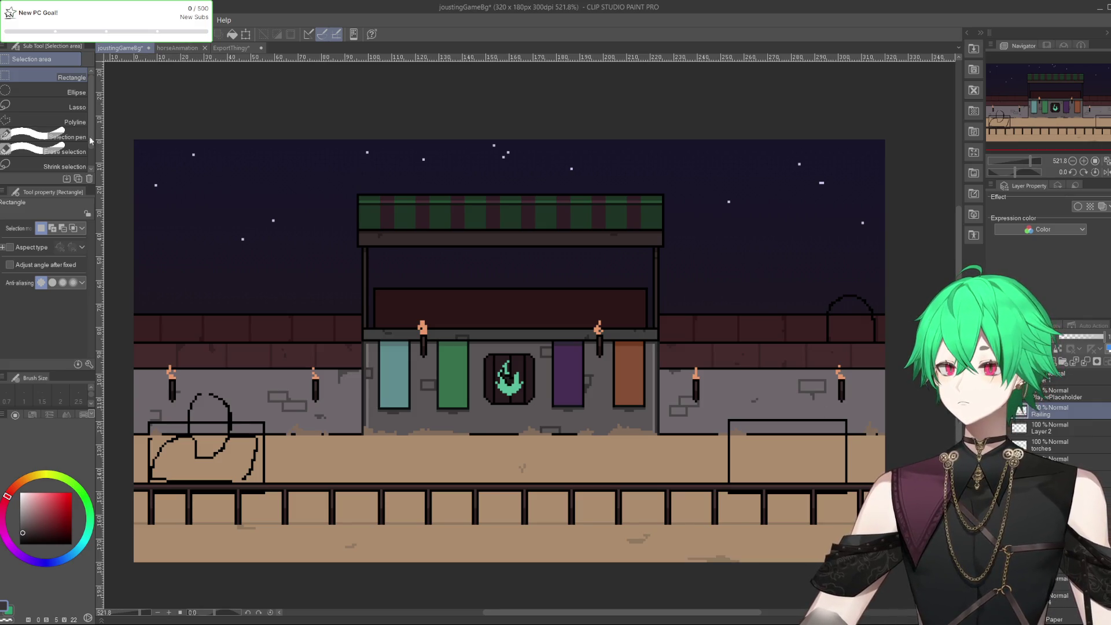
left_click(1015, 411)
left_click(1015, 411)
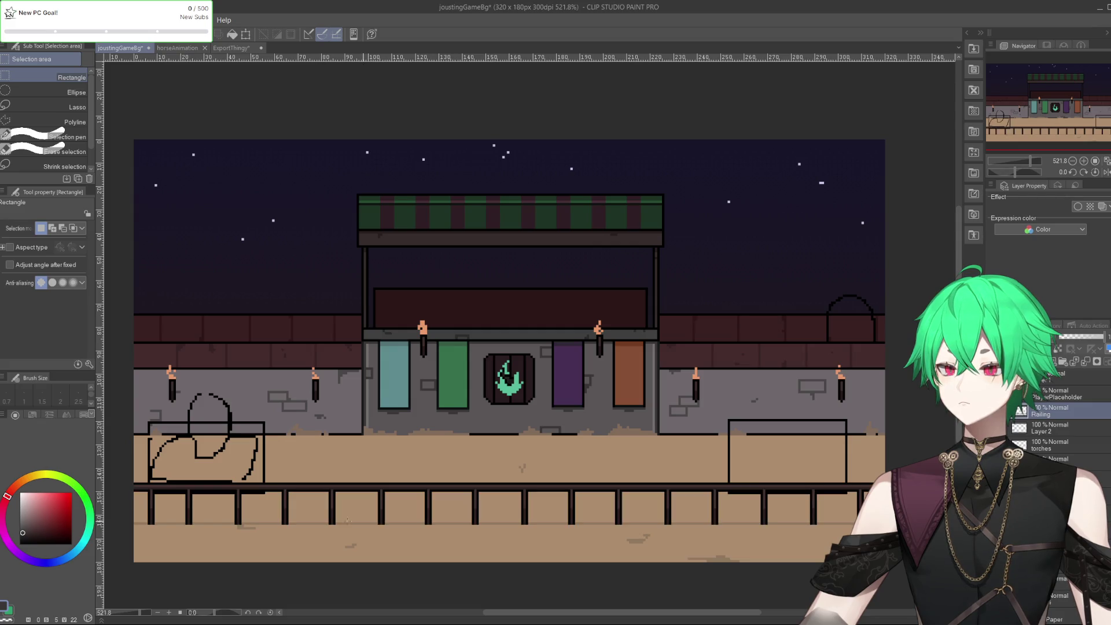
mouse_move(119, 470)
left_mouse_down()
mouse_move(711, 582)
mouse_move(775, 541)
left_mouse_up()
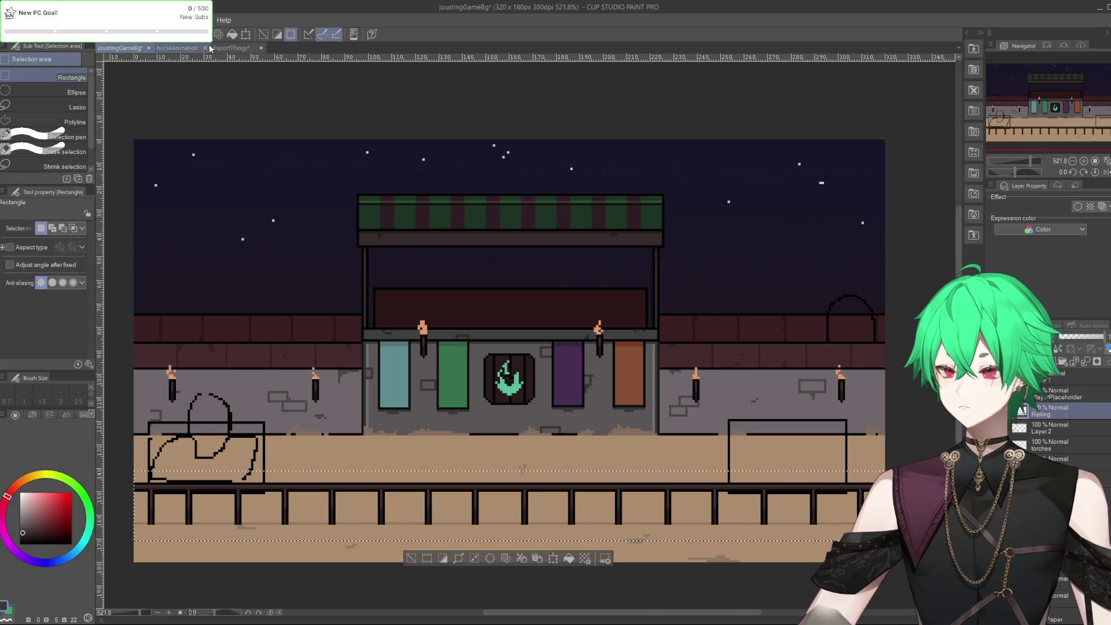
left_click(230, 48)
Paste the railing into ExportThingy and export it as a single-layer PNG
key("ctrl+v")
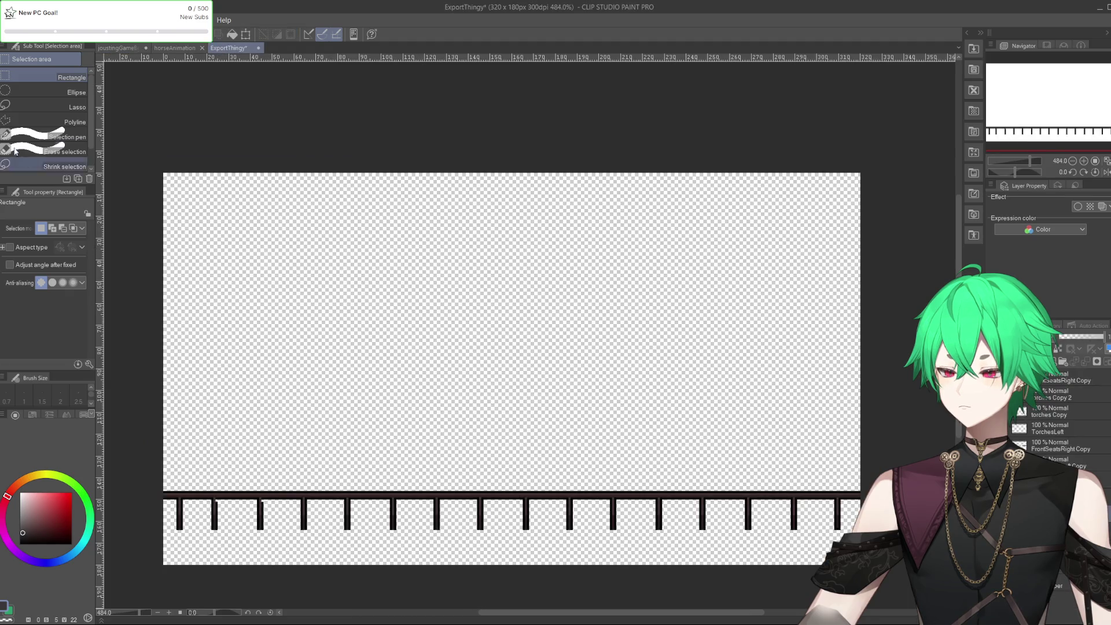
left_click(9, 19)
mouse_move(69, 154)
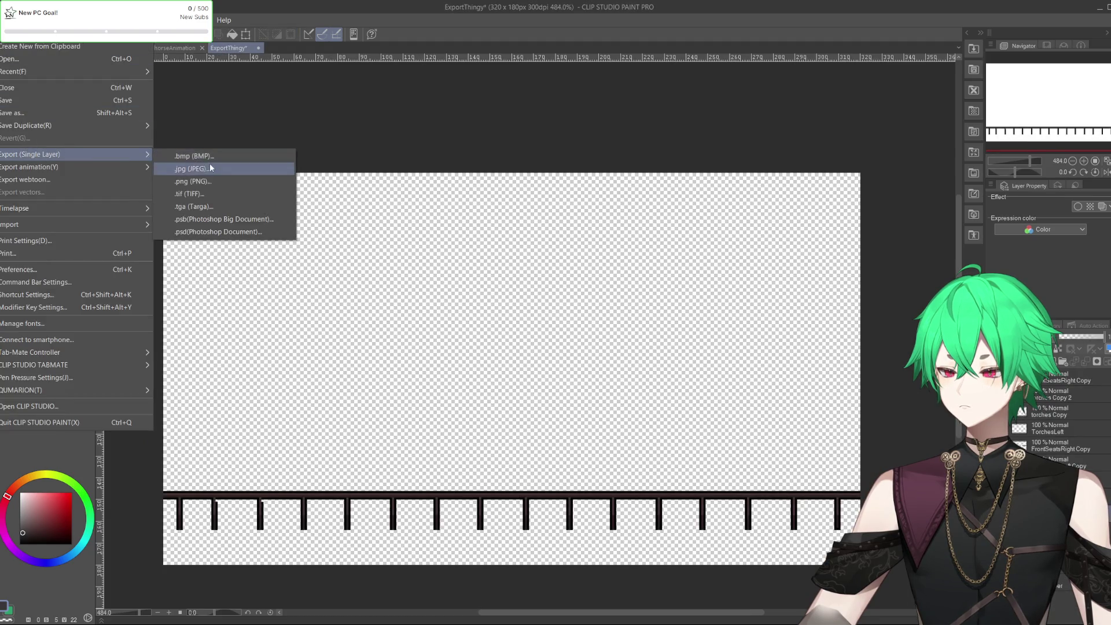
left_click(211, 182)
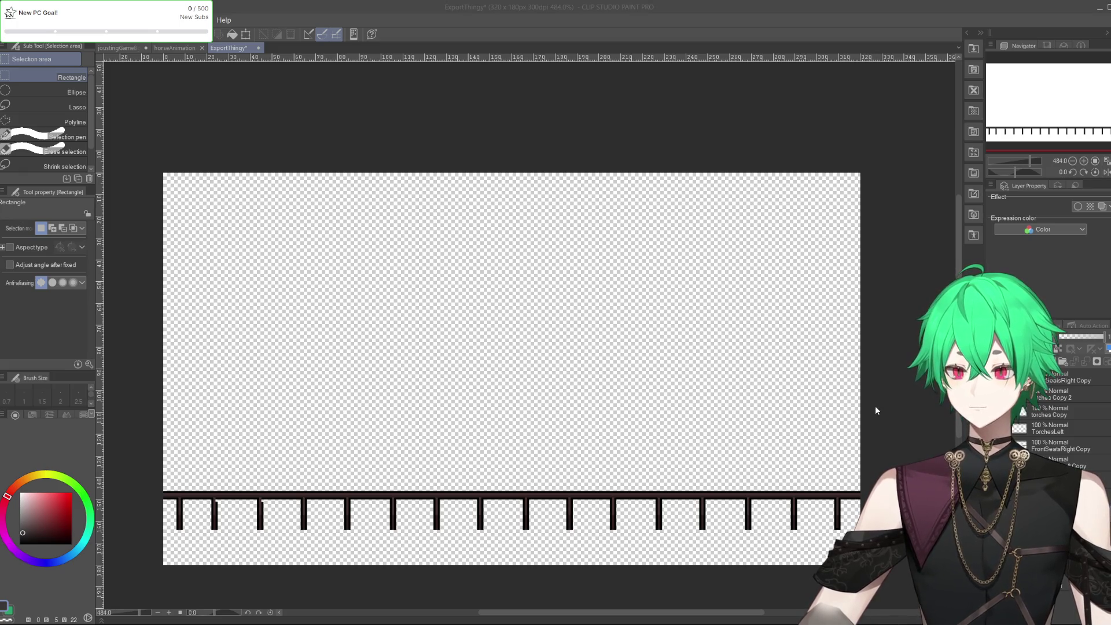
key("Return")
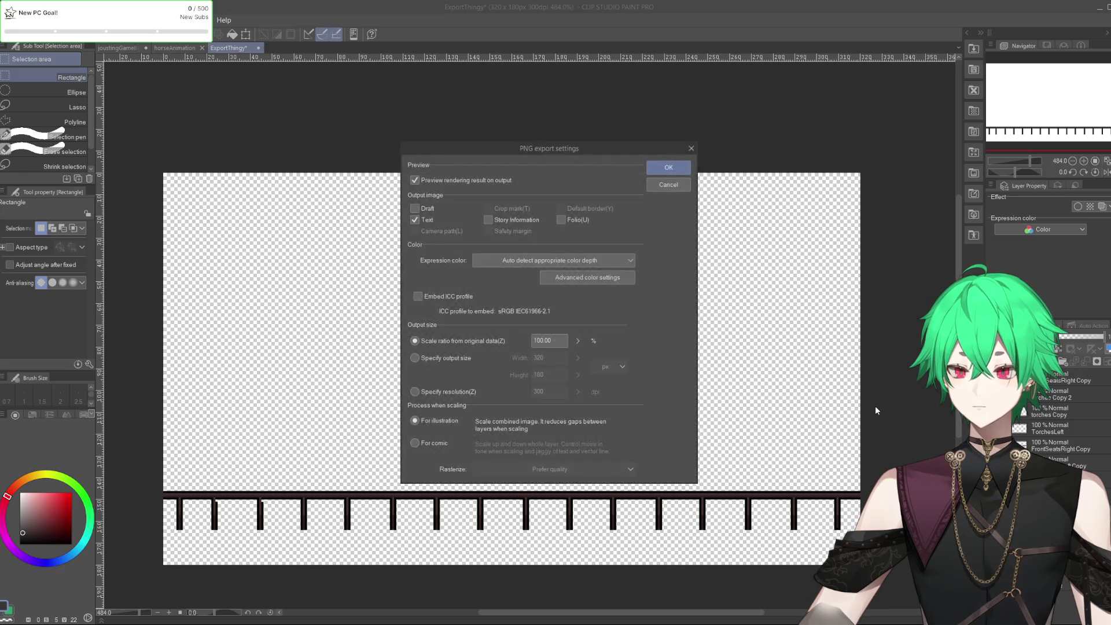
key("Return")
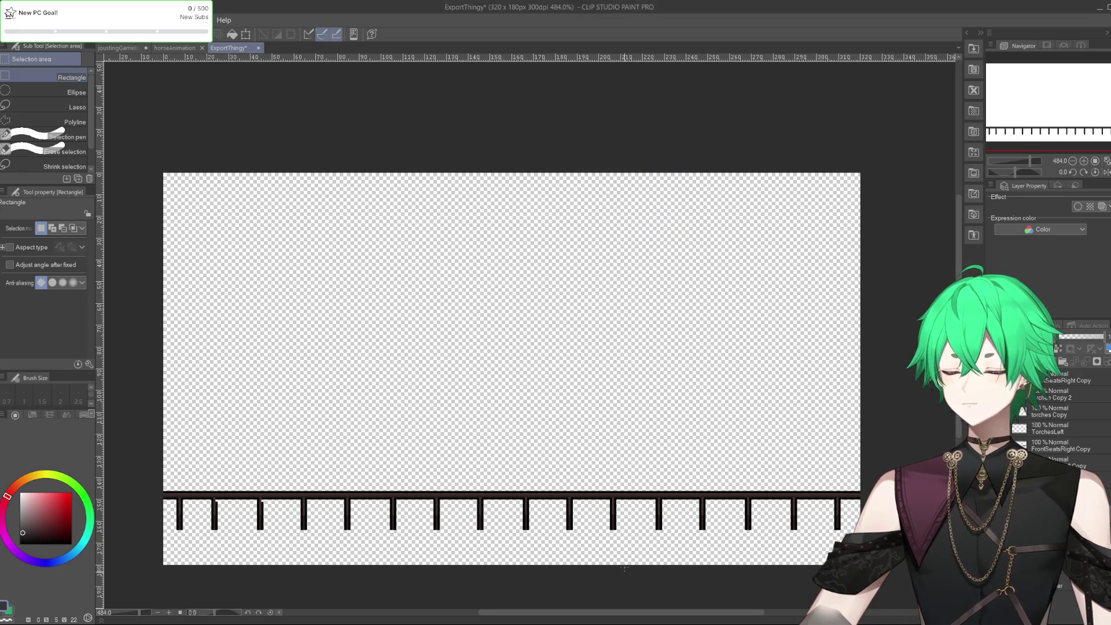
key("alt+Tab")
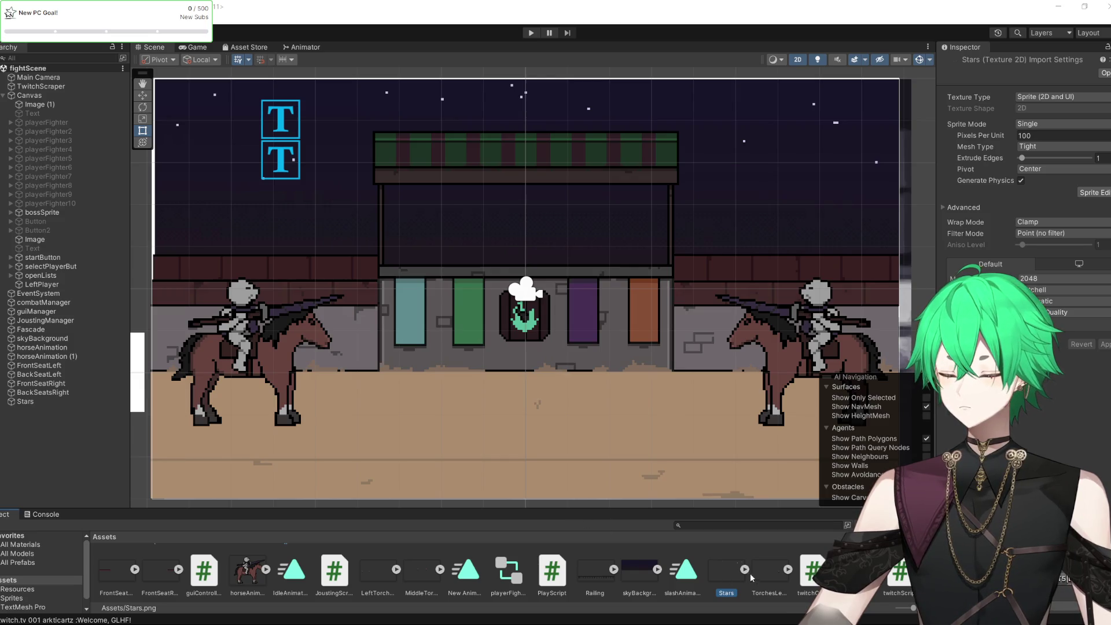
Set the TorchesLeft texture's Filter Mode to Point (no filter)
left_click(772, 572)
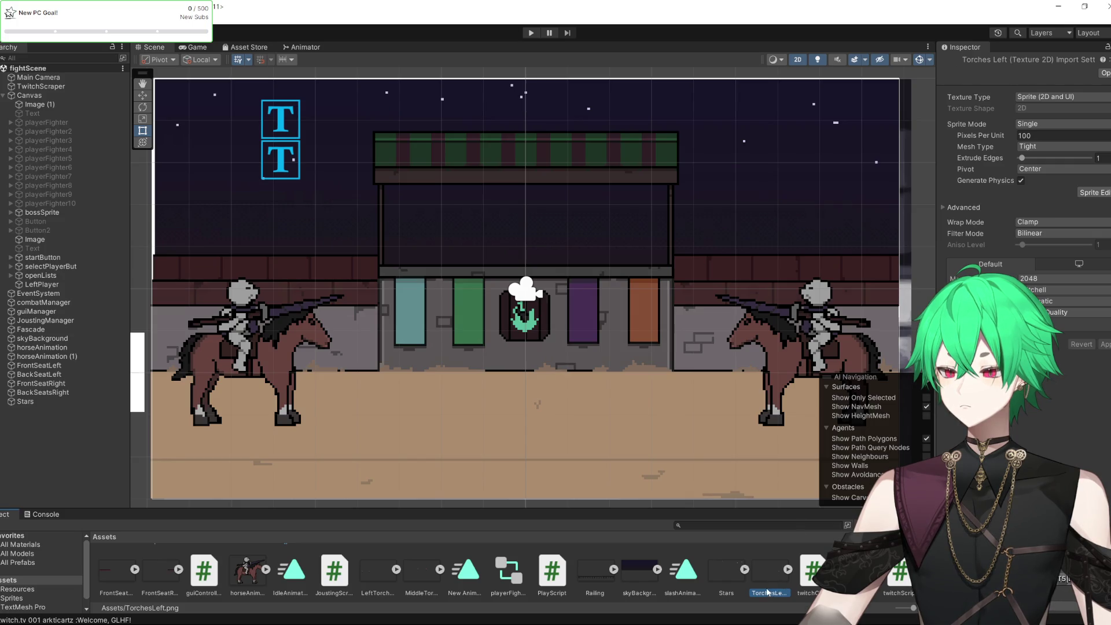
left_click(728, 574, "ctrl")
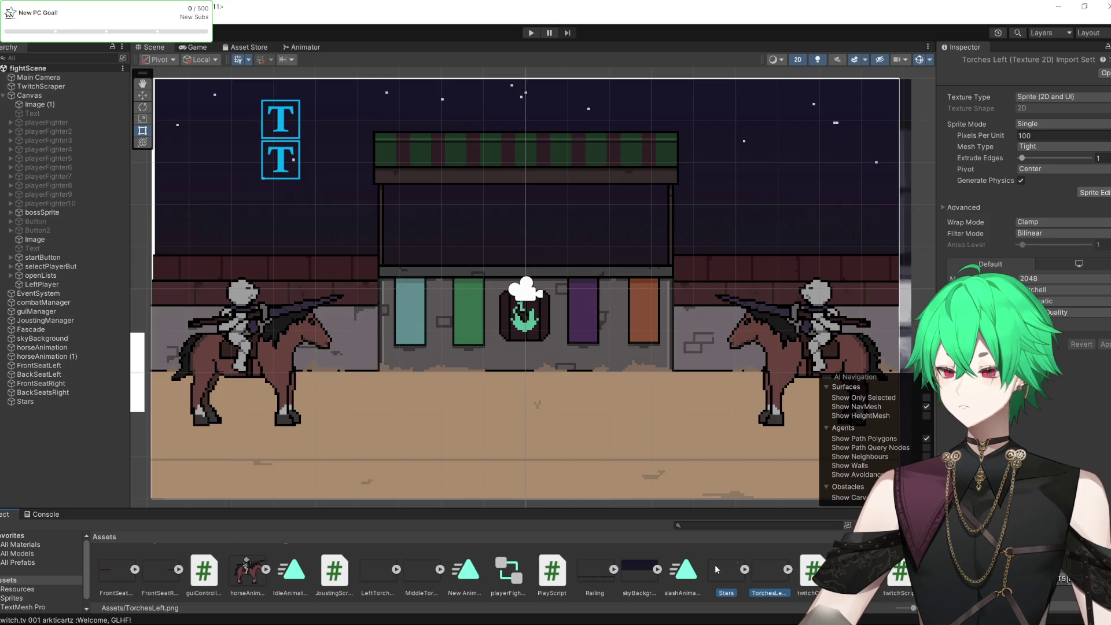
left_click(420, 573)
left_click(377, 572, "ctrl")
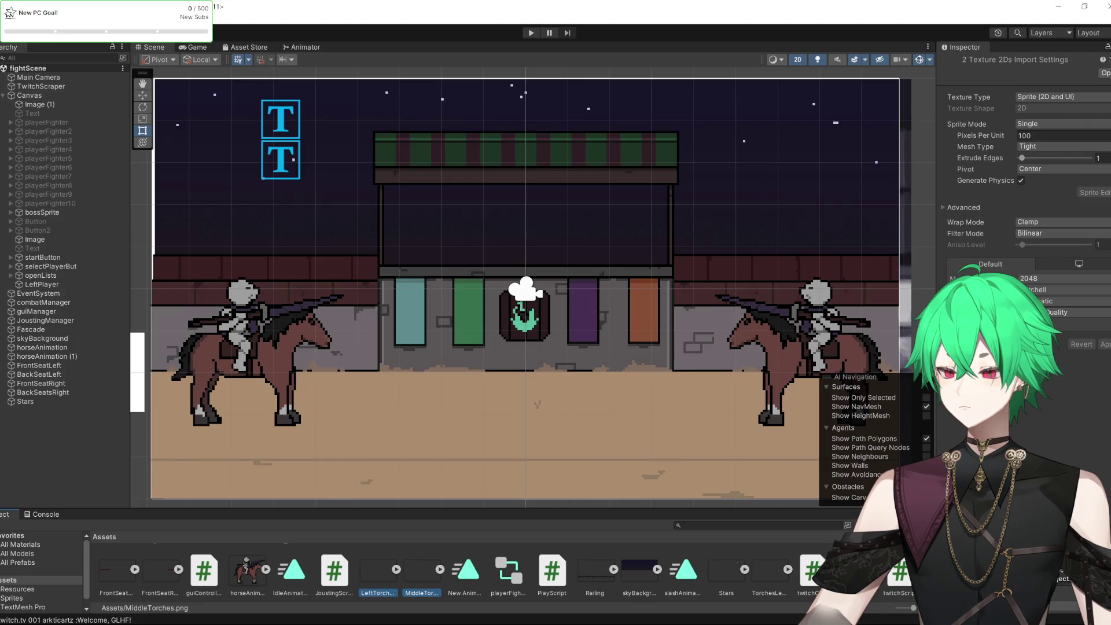
left_click(727, 572, "ctrl")
left_click(770, 572, "ctrl")
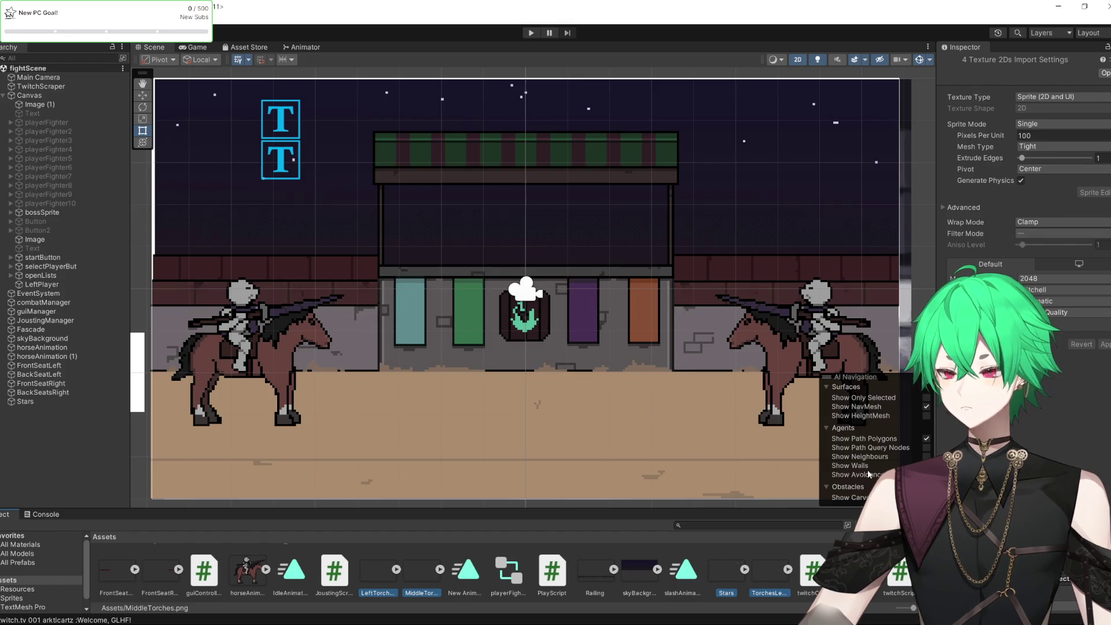
left_click(729, 571)
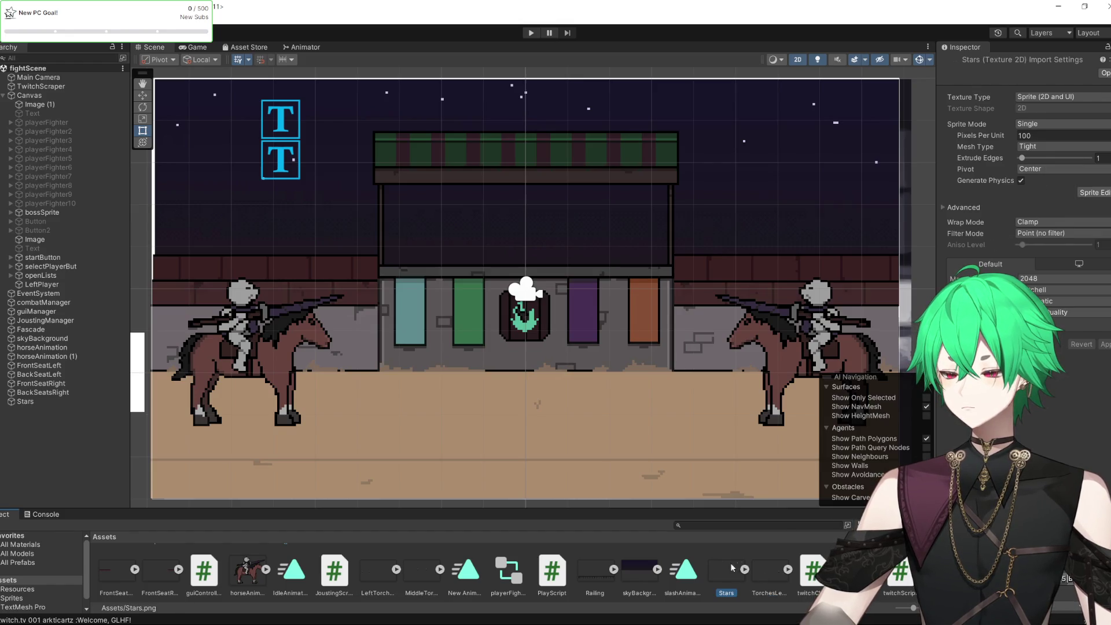
left_click(1048, 239)
left_click(770, 573)
left_click(1059, 233)
left_click(1041, 240)
Set the MiddleTorches texture to Point (no filter) and apply the import settings
left_click(439, 570)
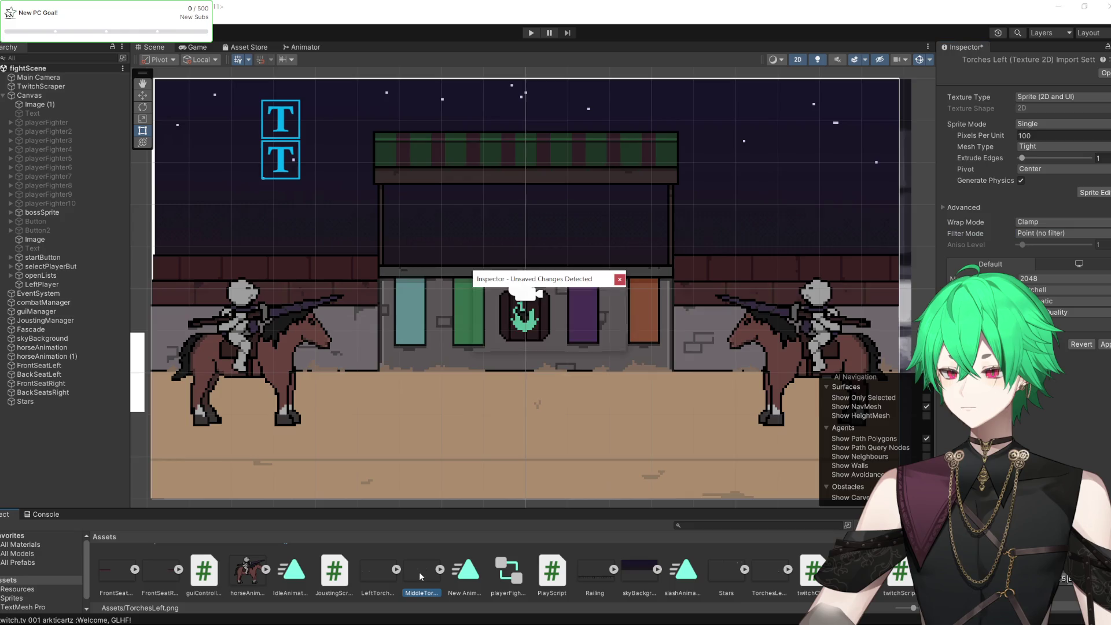
left_click(506, 337)
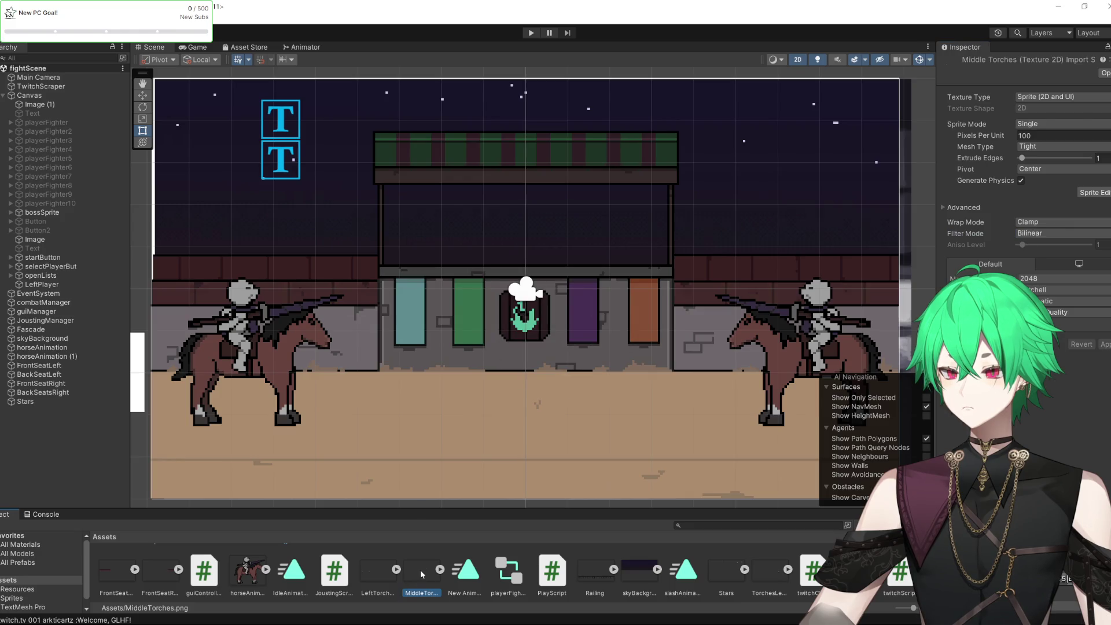
left_click(1058, 232)
left_click(1035, 241)
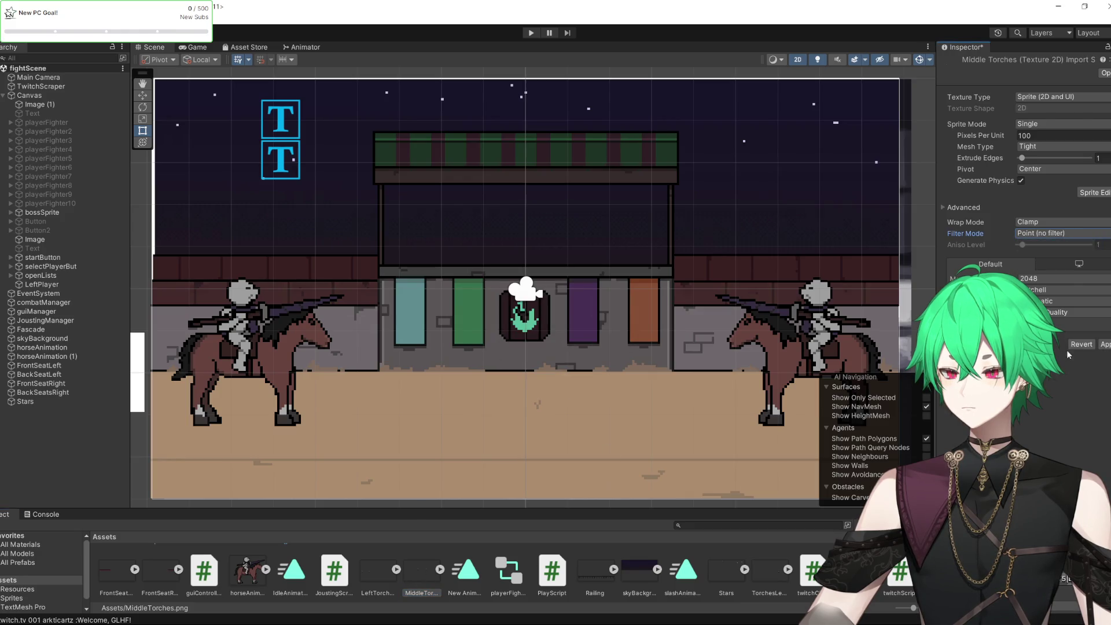
left_click(1100, 345)
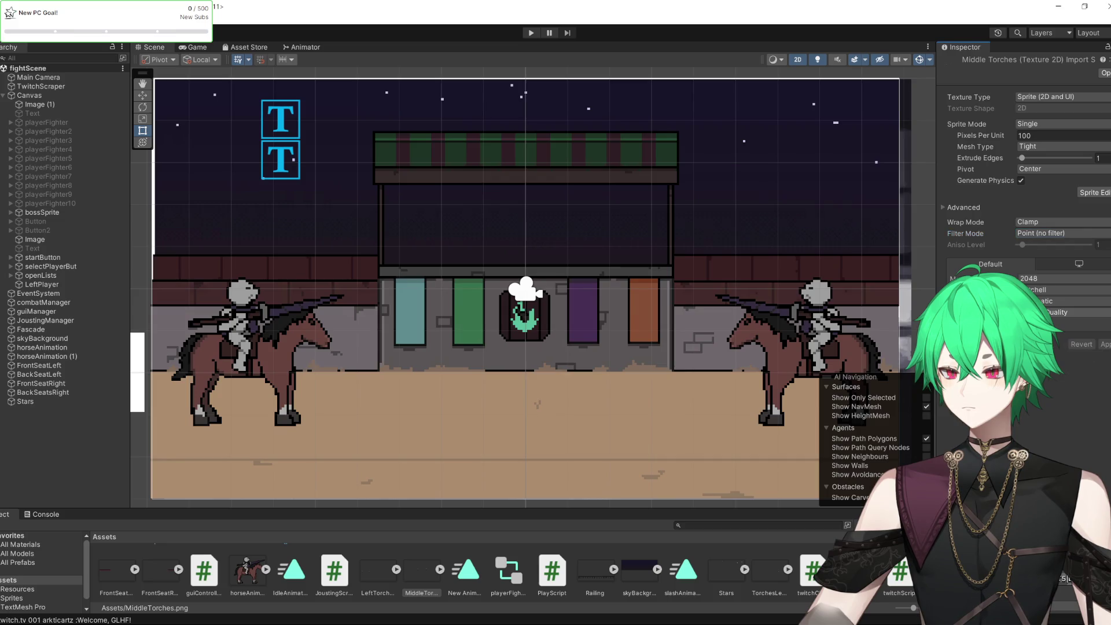
Set the LeftTorches texture to Point (no filter) and apply the import settings
key("Left")
left_click(1049, 233)
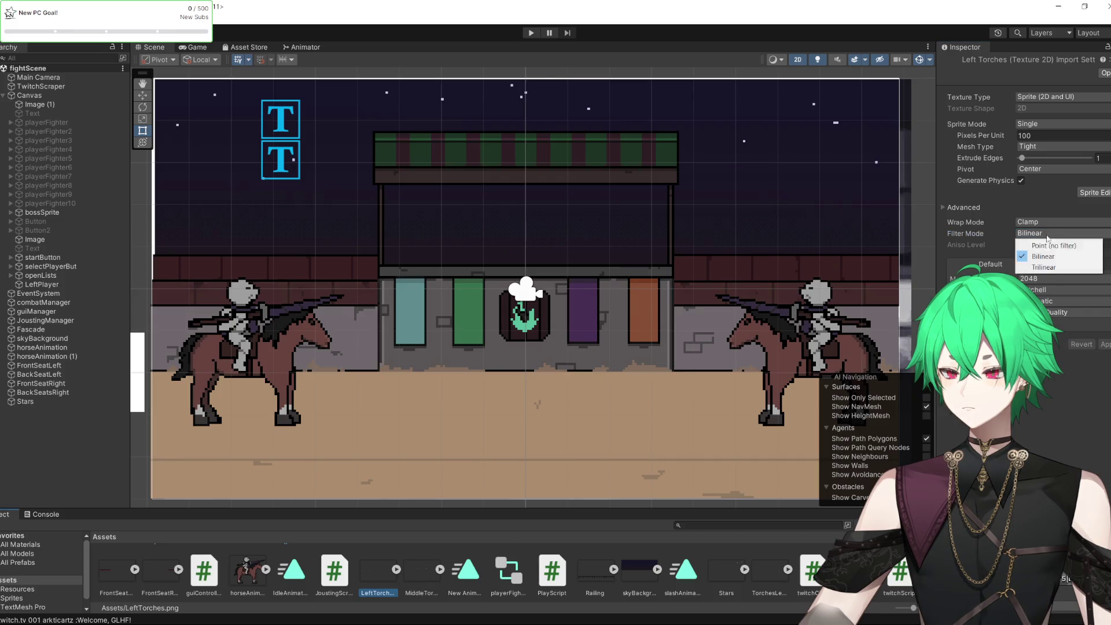
left_click(1047, 241)
left_click(1101, 344)
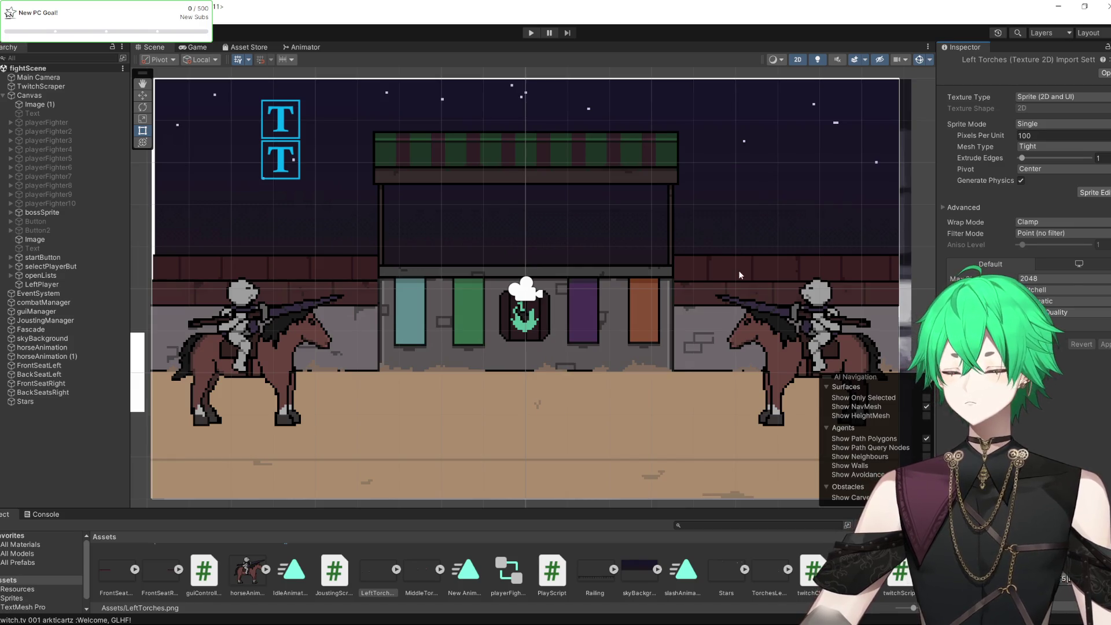
left_click(430, 575)
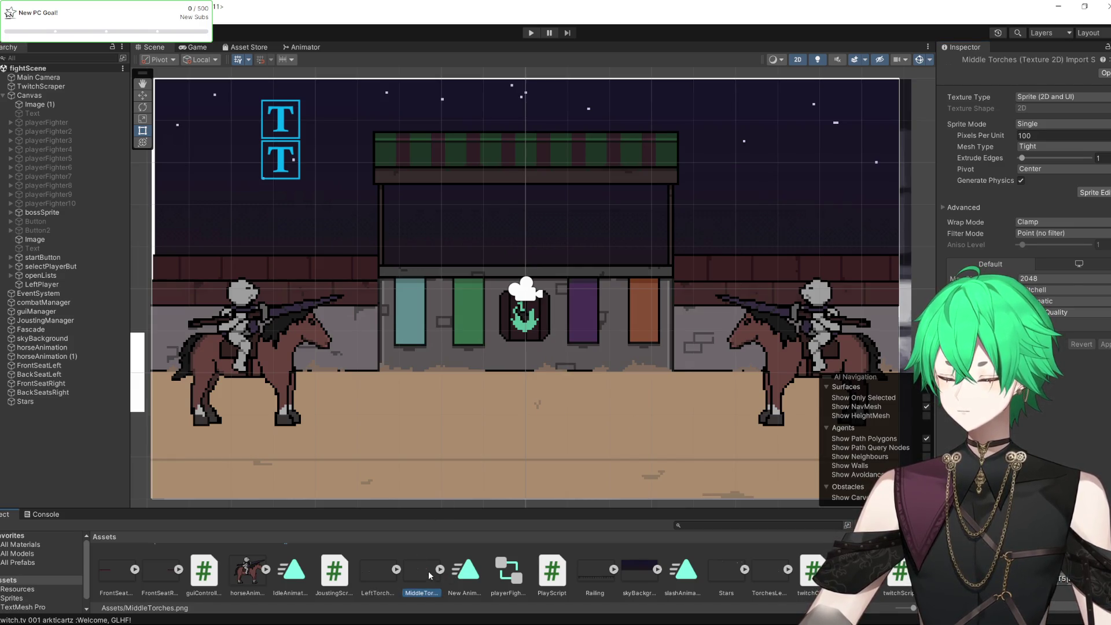
Drag MiddleTorches into the scene and scale it up to cover the arena
mouse_move(416, 570)
left_mouse_down()
mouse_move(462, 321)
mouse_move(353, 385)
mouse_move(58, 429)
left_mouse_up()
mouse_move(562, 320)
left_mouse_down()
mouse_move(299, 190)
mouse_move(258, 147)
left_mouse_up()
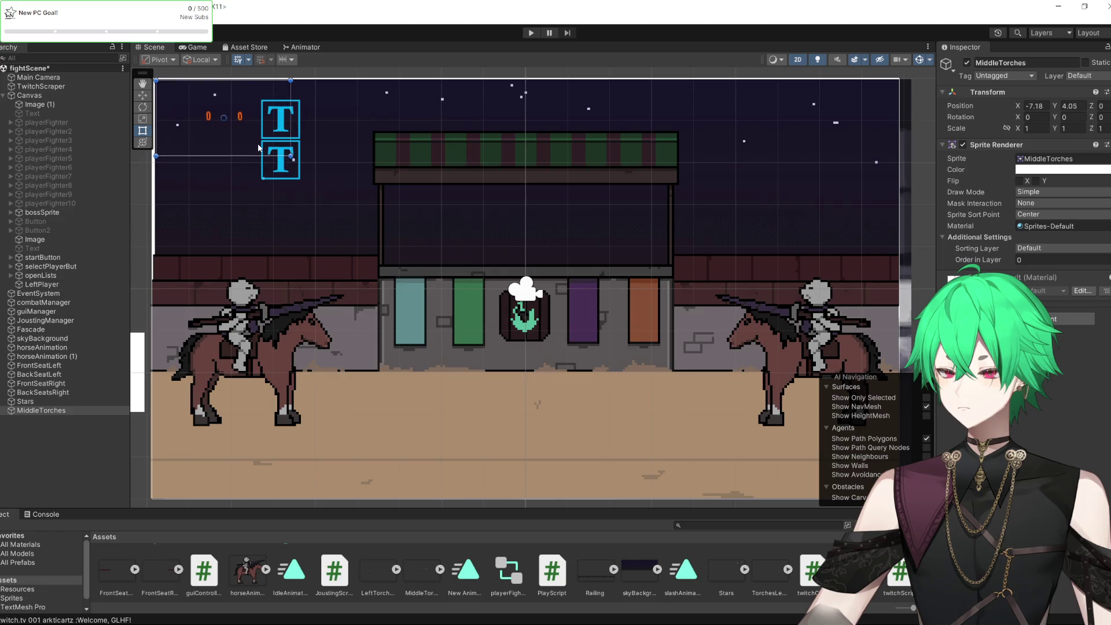
scroll(394, 245, "down", 2)
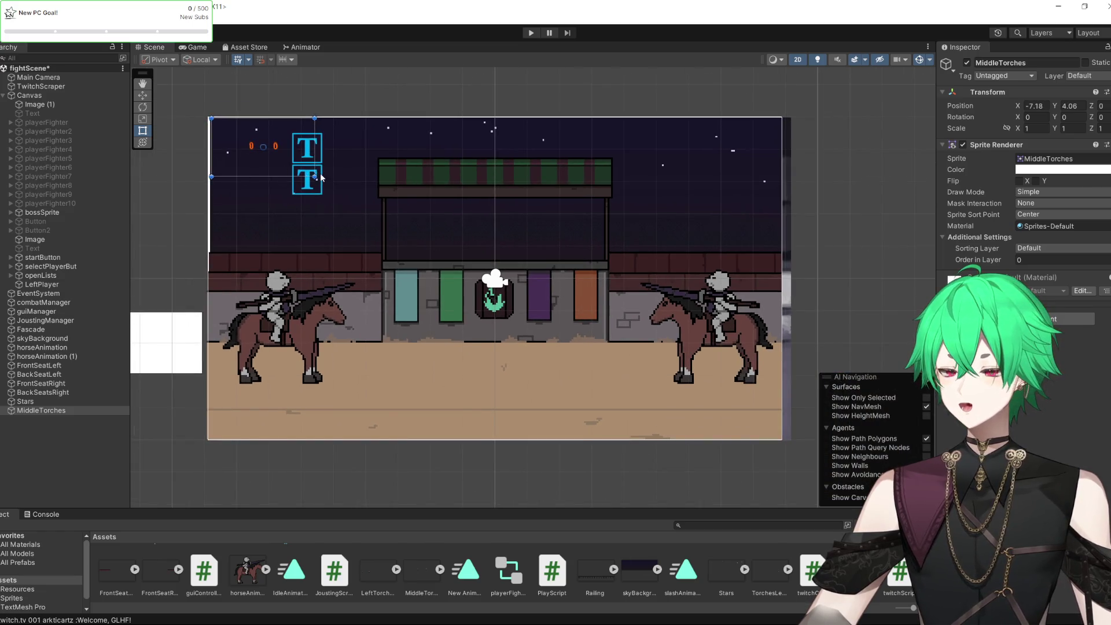
mouse_move(312, 175)
left_mouse_down()
mouse_move(723, 393)
mouse_move(817, 460)
left_mouse_up()
left_click_drag(600, 368, 579, 368)
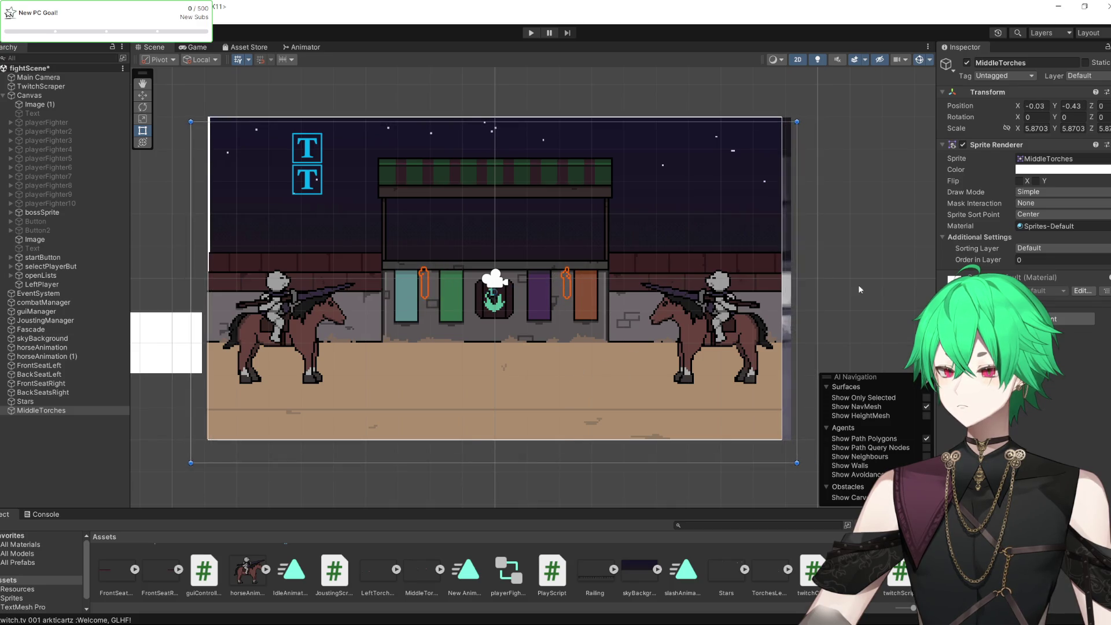
Set the middle torches' Order in Layer to 4
left_click(1034, 262)
type("3")
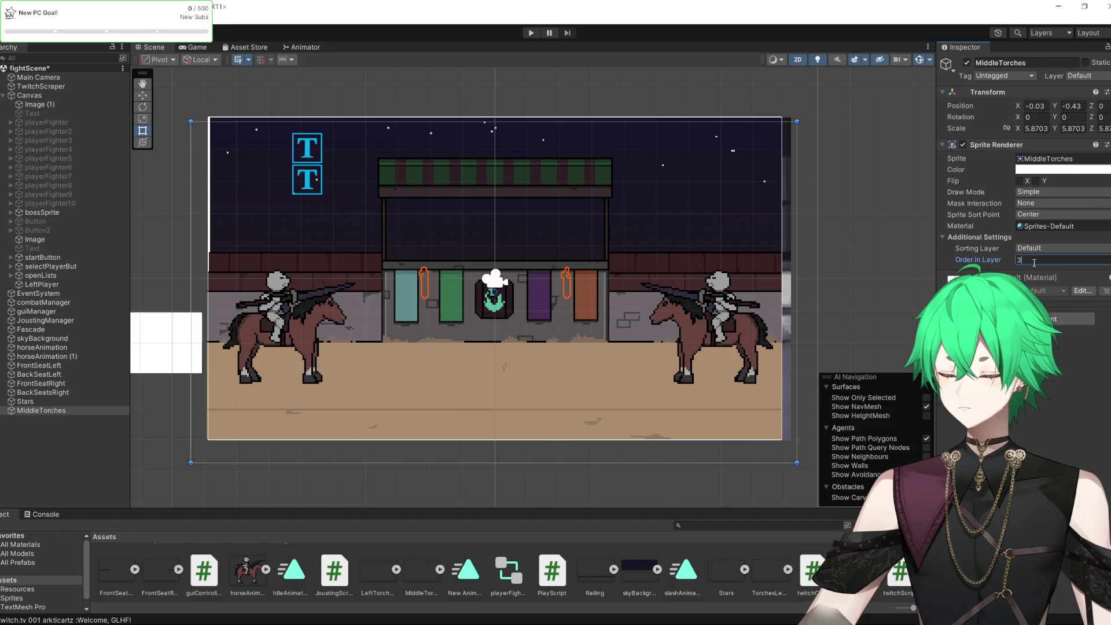
key("Return")
left_click_drag(1002, 262, 1007, 262)
scroll(446, 294, "up", 3)
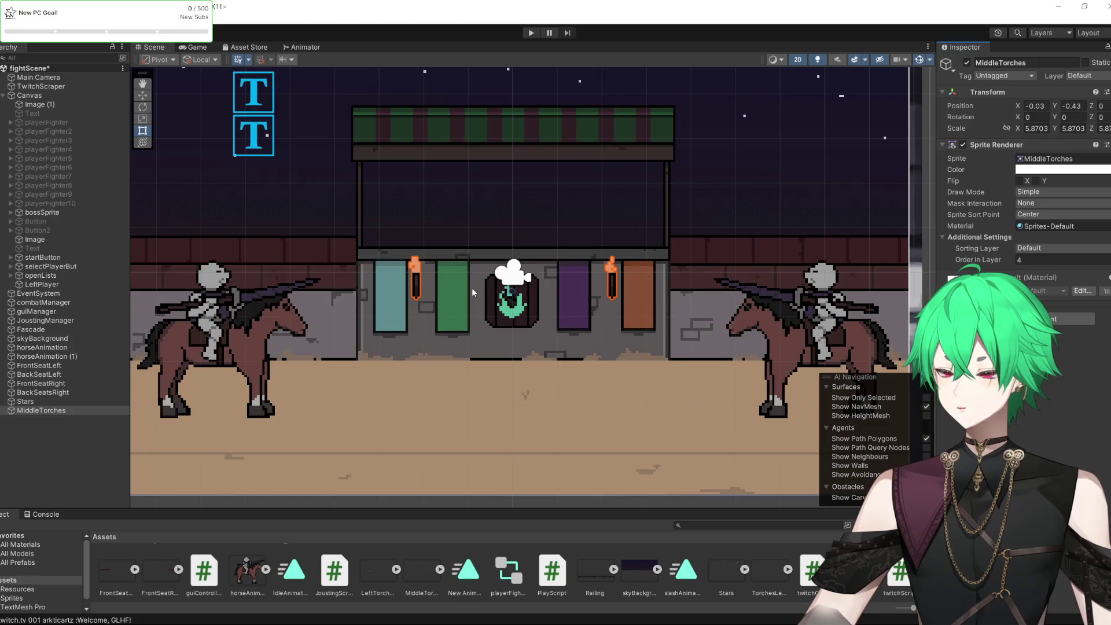
scroll(595, 290, "up", 1)
Fine-tune the middle torches' size and position to match the facade torches, then deselect to check
left_click_drag(618, 284, 618, 280)
scroll(623, 299, "down", 3)
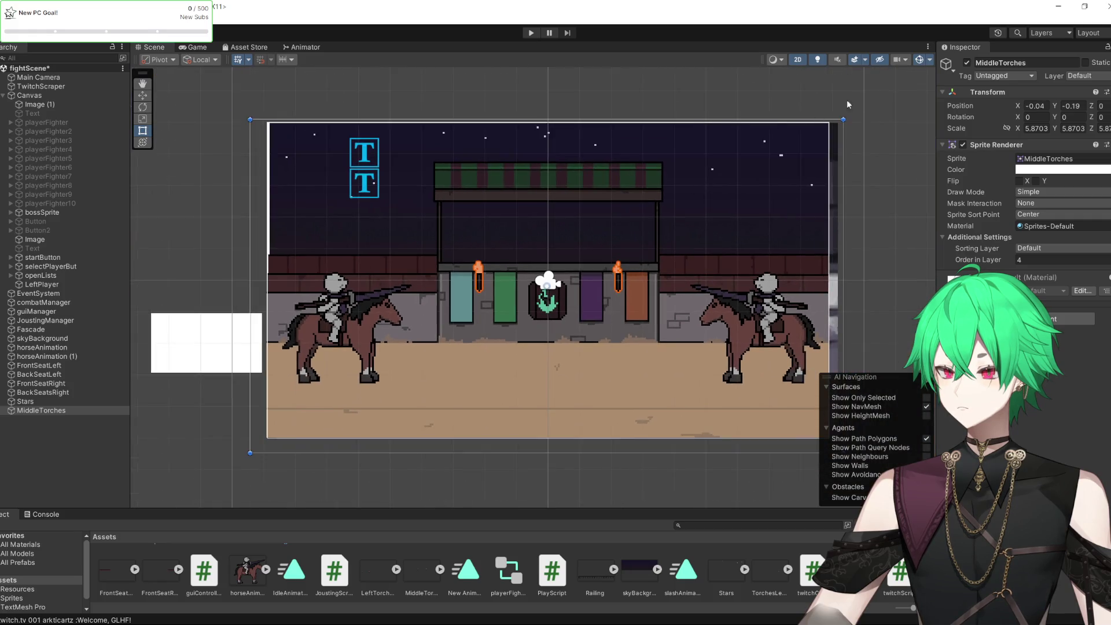
left_click_drag(842, 119, 829, 126)
scroll(724, 280, "up", 3)
left_click_drag(602, 301, 604, 298)
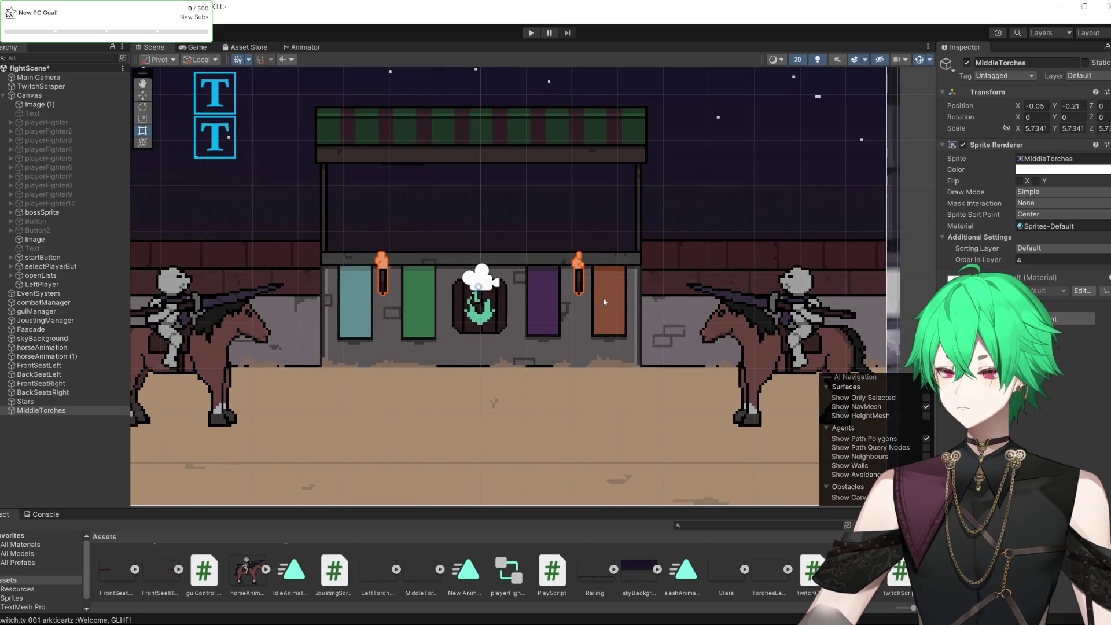
scroll(603, 298, "down", 3)
left_click_drag(799, 133, 794, 135)
left_click_drag(744, 412, 744, 403)
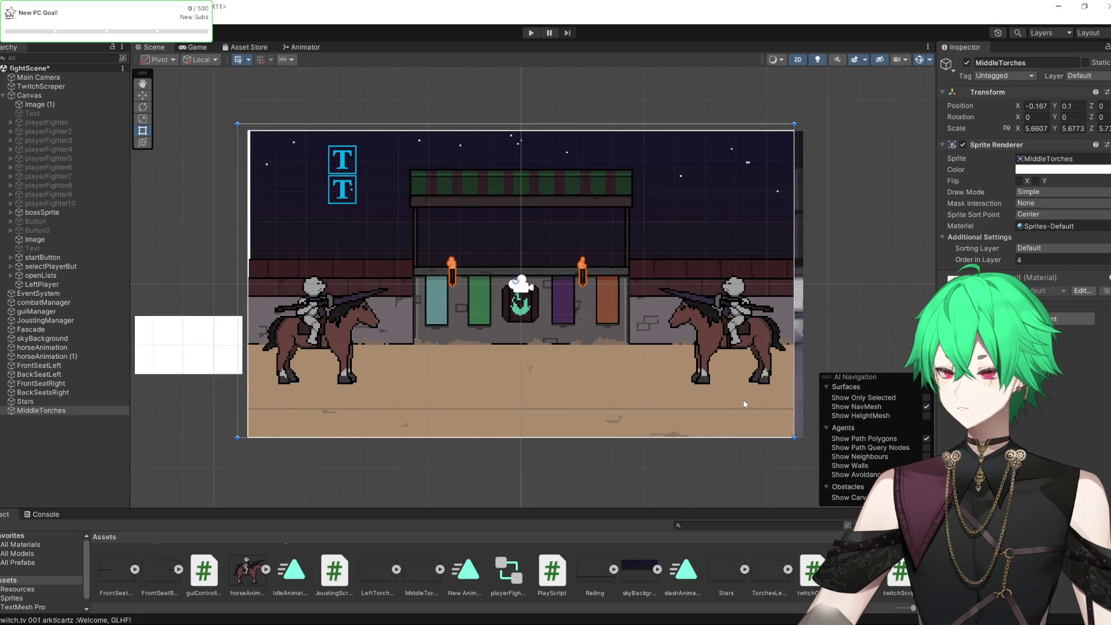
left_click_drag(800, 132, 800, 138)
left_click_drag(586, 331, 590, 344)
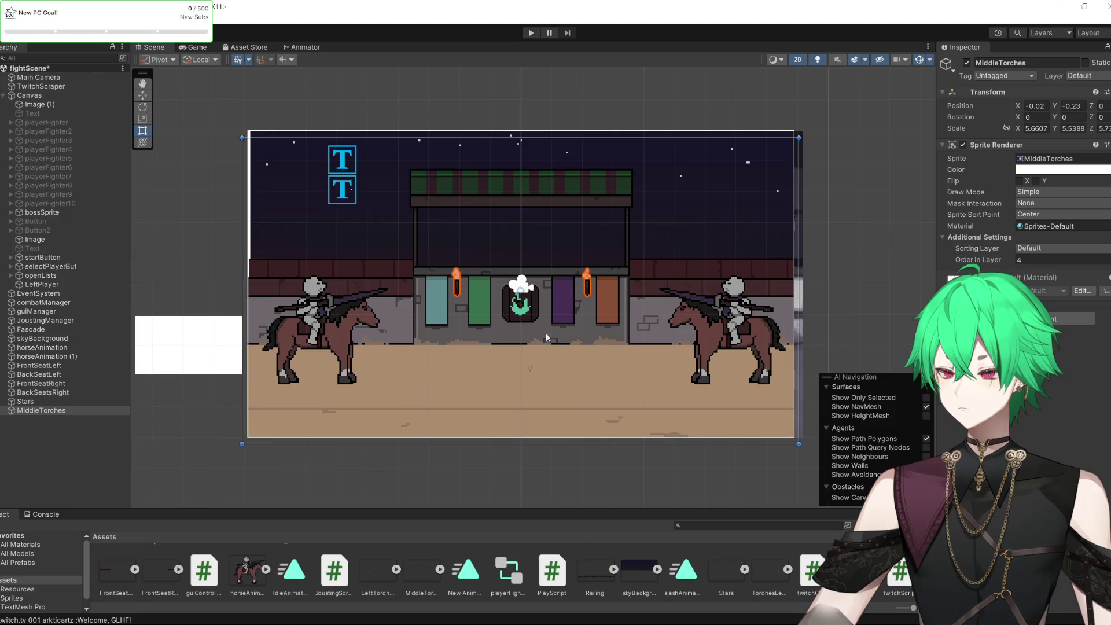
left_click(817, 211)
scroll(516, 248, "up", 3)
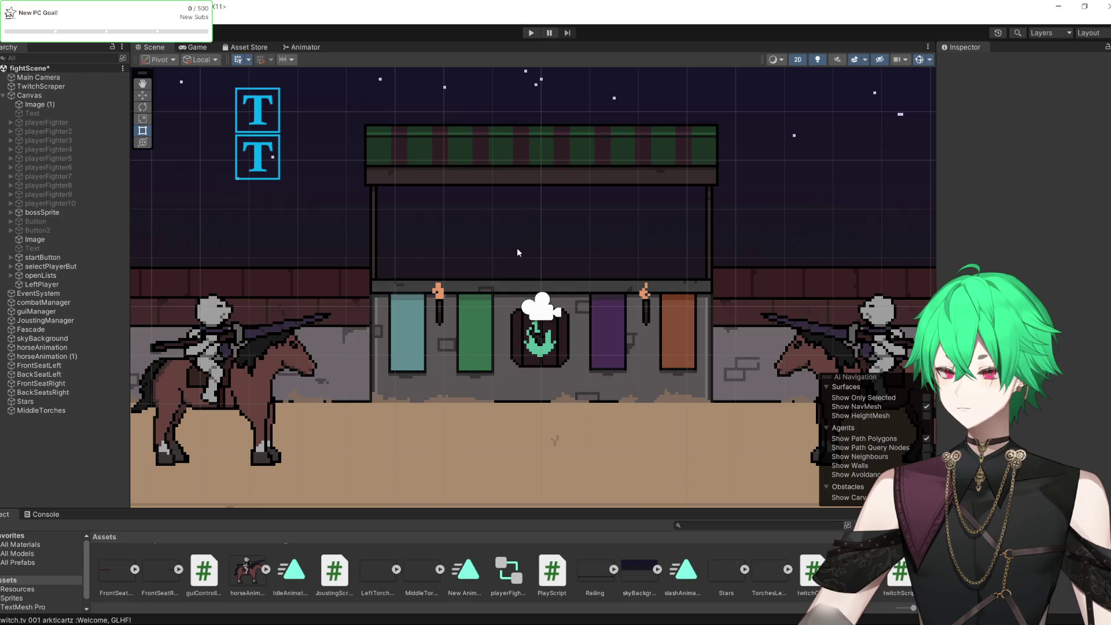
scroll(568, 270, "down", 3)
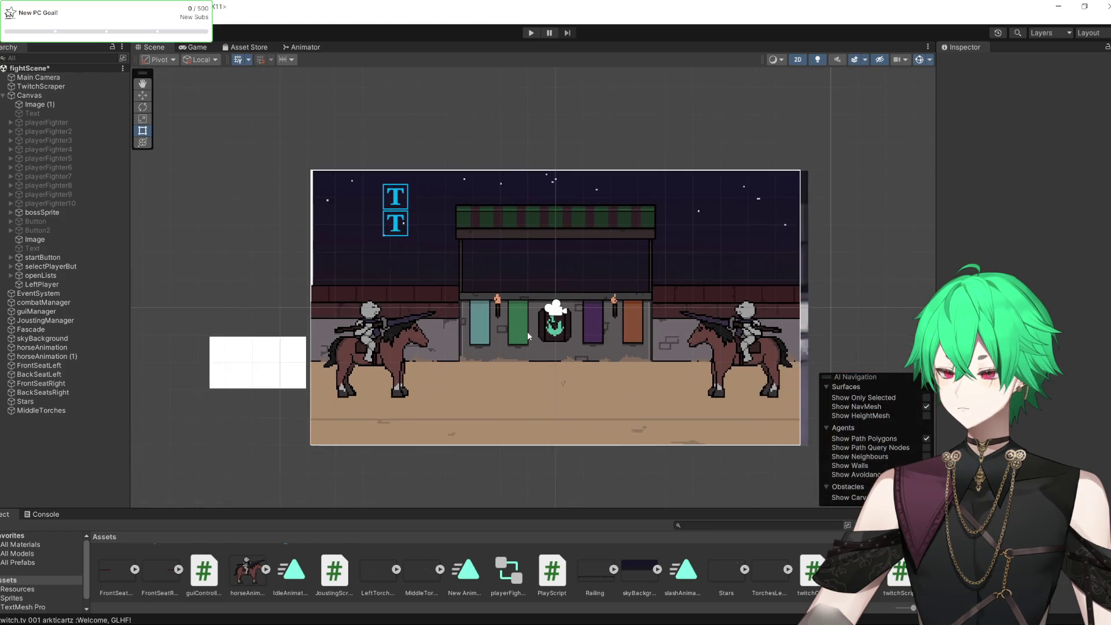
Place the LeftTorches sprite in the scene with Order in Layer 4
left_click(377, 572)
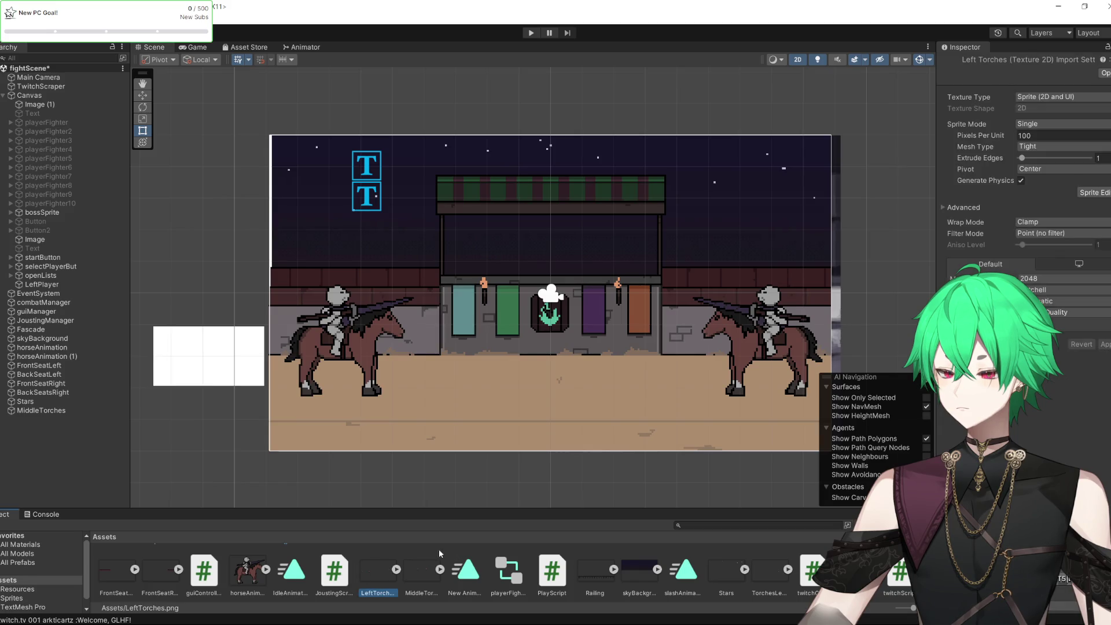
mouse_move(389, 524)
left_mouse_down()
mouse_move(462, 349)
mouse_move(421, 225)
mouse_move(358, 185)
mouse_move(735, 399)
mouse_move(819, 462)
mouse_move(812, 488)
mouse_move(842, 440)
left_mouse_up()
left_click(1033, 260)
type("4")
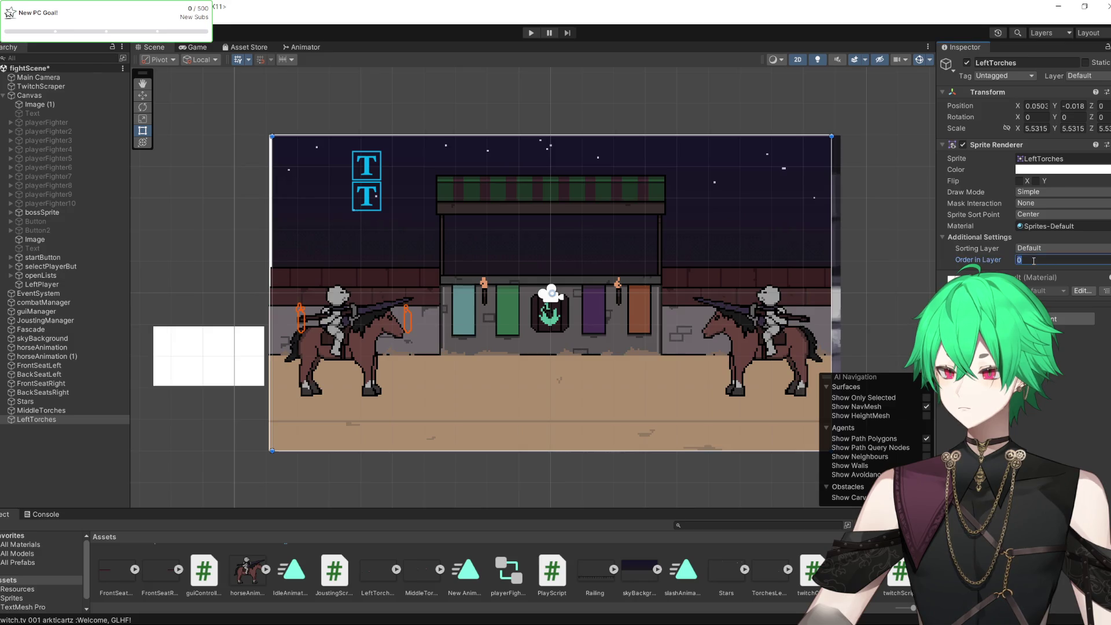
Add the TorchesLeft sprite and scale it to cover the arena
left_click(420, 568)
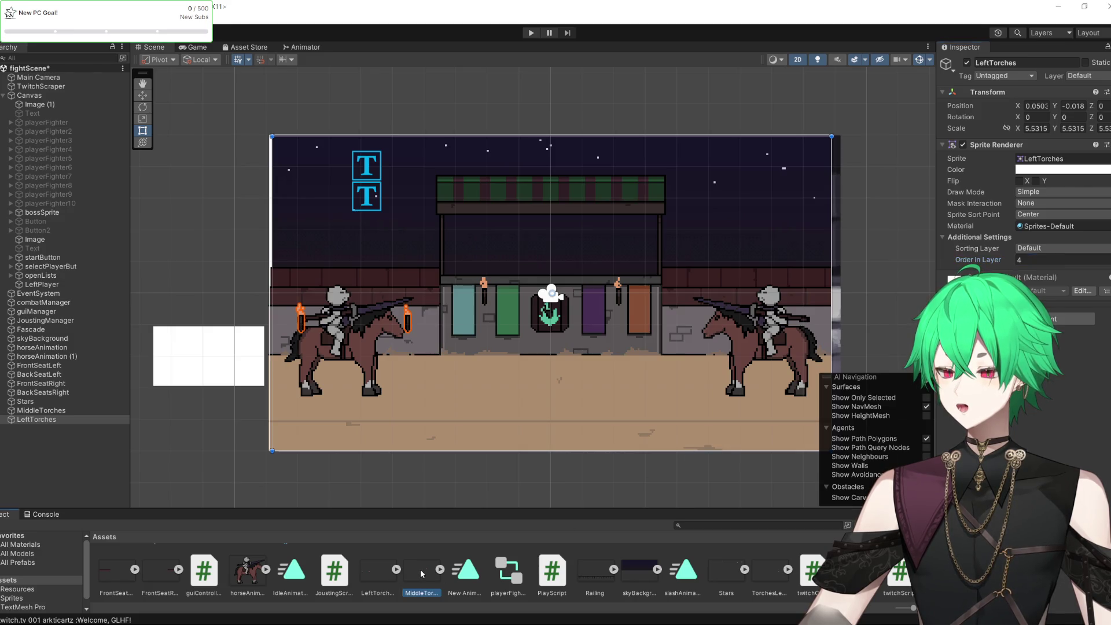
left_click(778, 580)
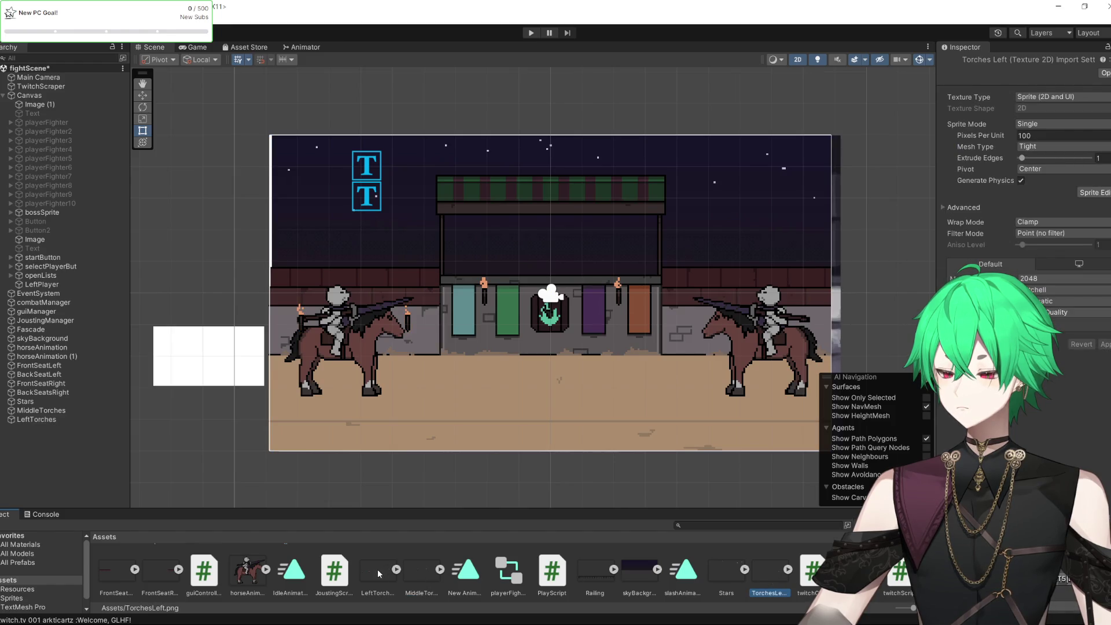
mouse_move(788, 569)
left_mouse_down()
mouse_move(775, 573)
mouse_move(546, 398)
mouse_move(107, 444)
mouse_move(111, 463)
left_mouse_up()
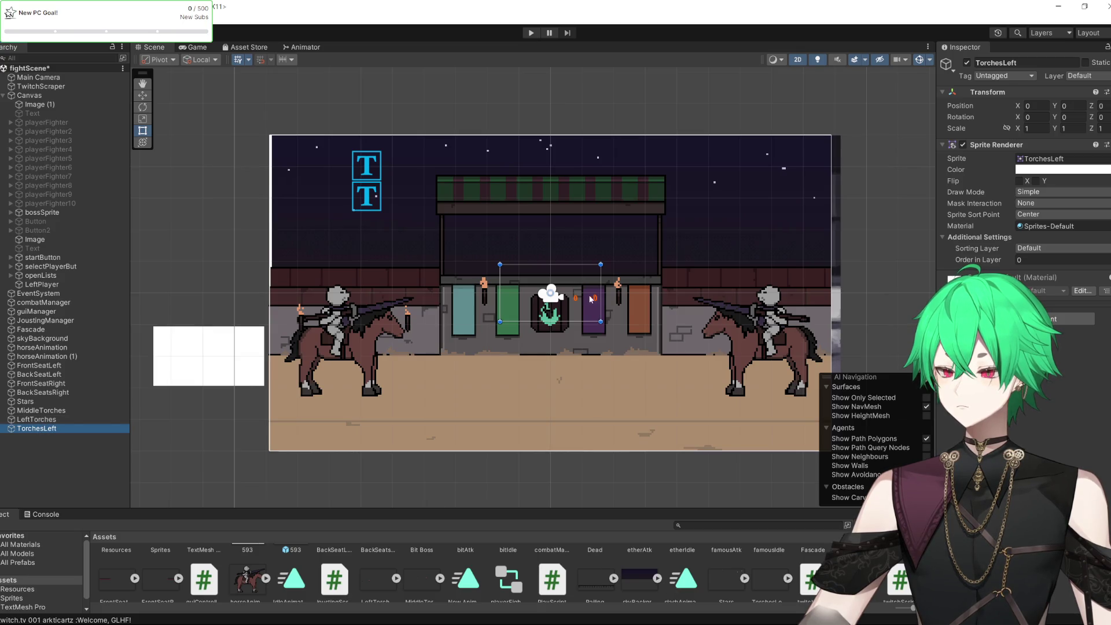
mouse_move(574, 311)
left_mouse_down()
mouse_move(673, 280)
mouse_move(806, 181)
left_mouse_up()
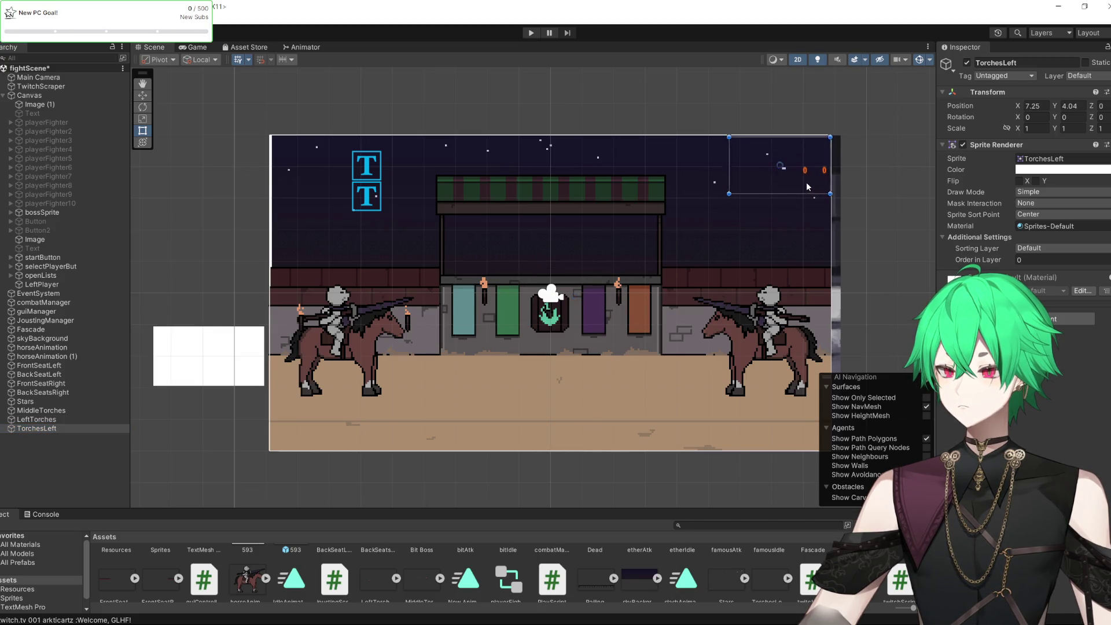
left_click_drag(728, 194, 247, 440)
left_click_drag(322, 436, 323, 436)
Set TorchesLeft's Order in Layer to 4 and nudge it slightly right
left_click(1042, 260)
type("4")
key("Return")
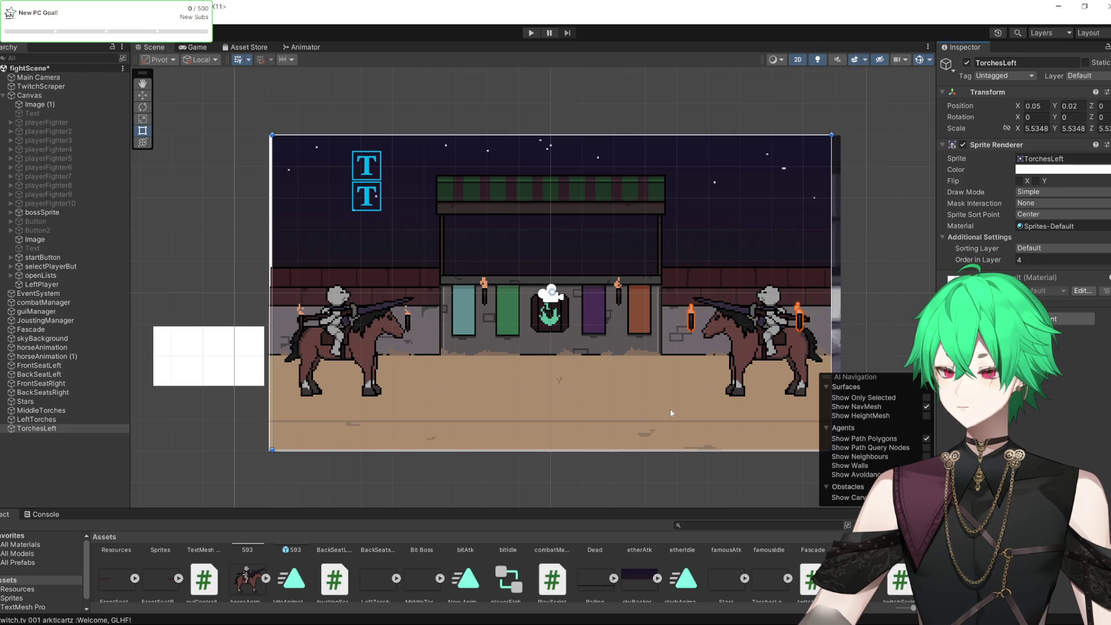
left_click(671, 399)
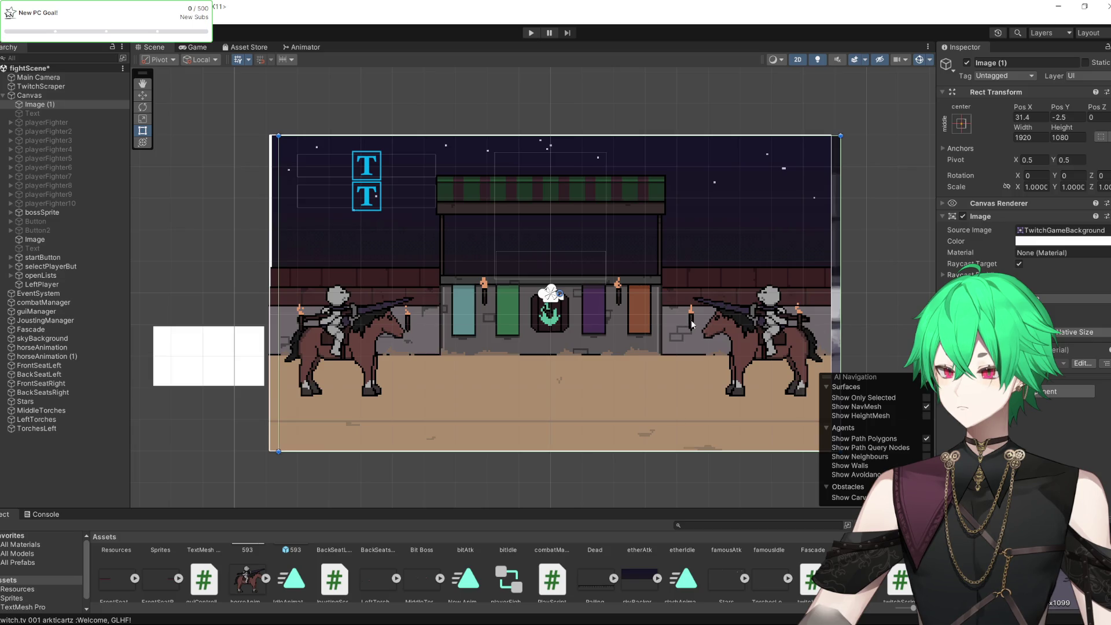
left_click(64, 428)
left_click_drag(686, 326, 694, 325)
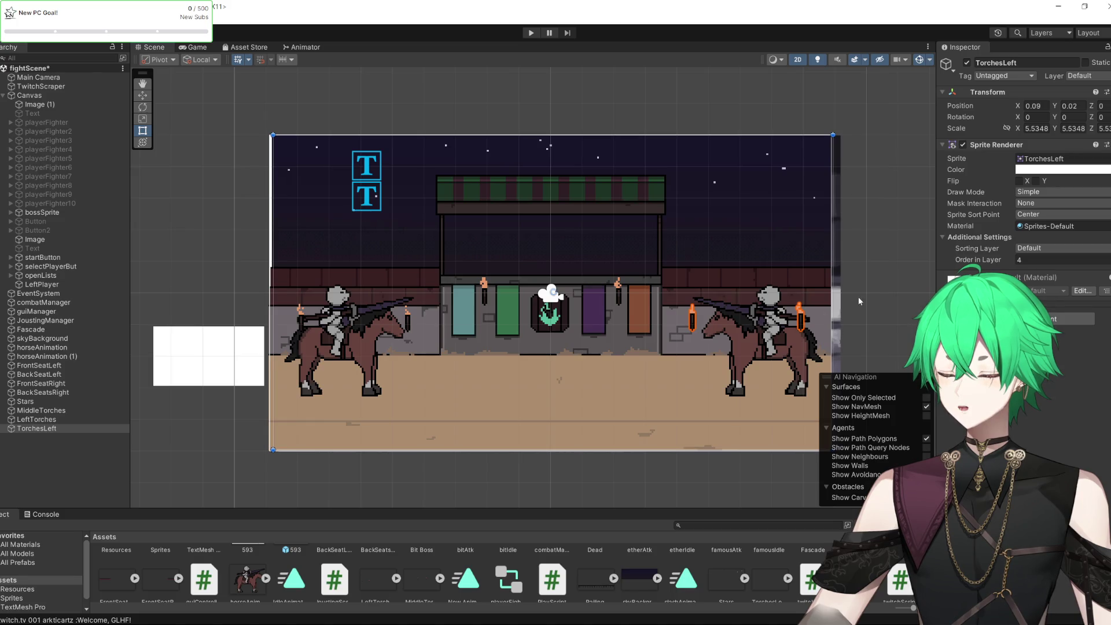
left_click(677, 323)
scroll(560, 211, "up", 3)
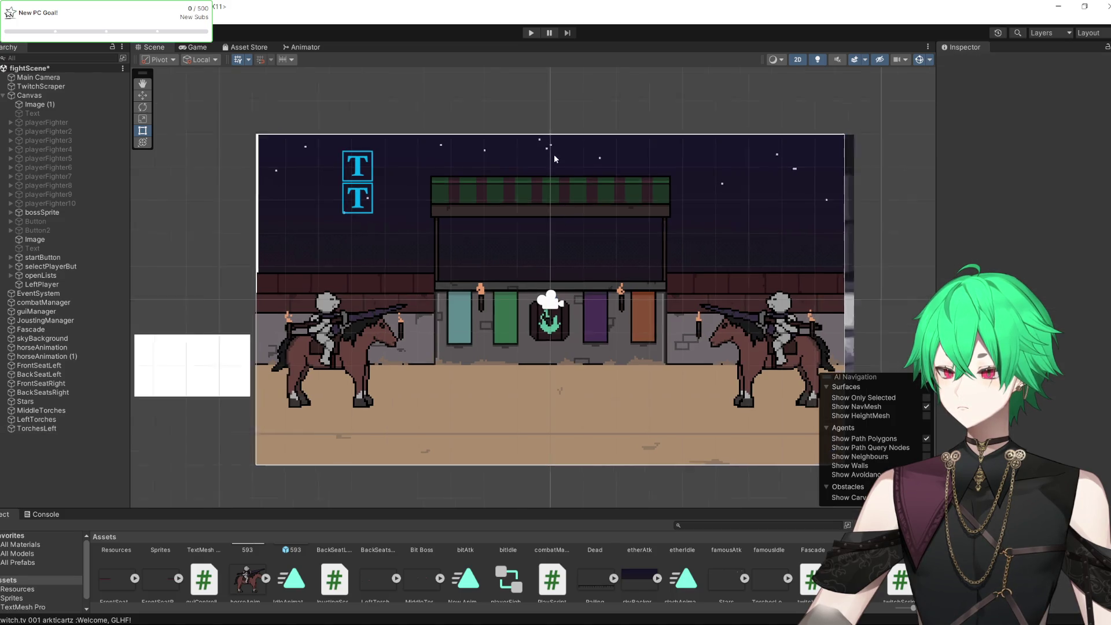
scroll(574, 251, "down", 2)
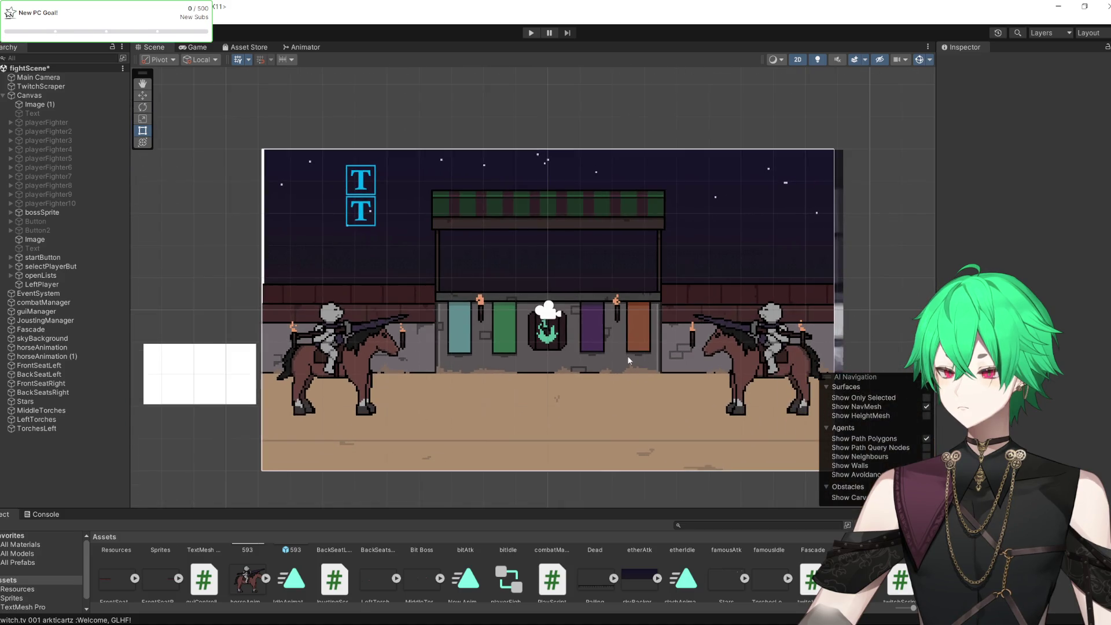
scroll(627, 355, "up", 2)
scroll(500, 359, "down", 1)
key("ctrl+p")
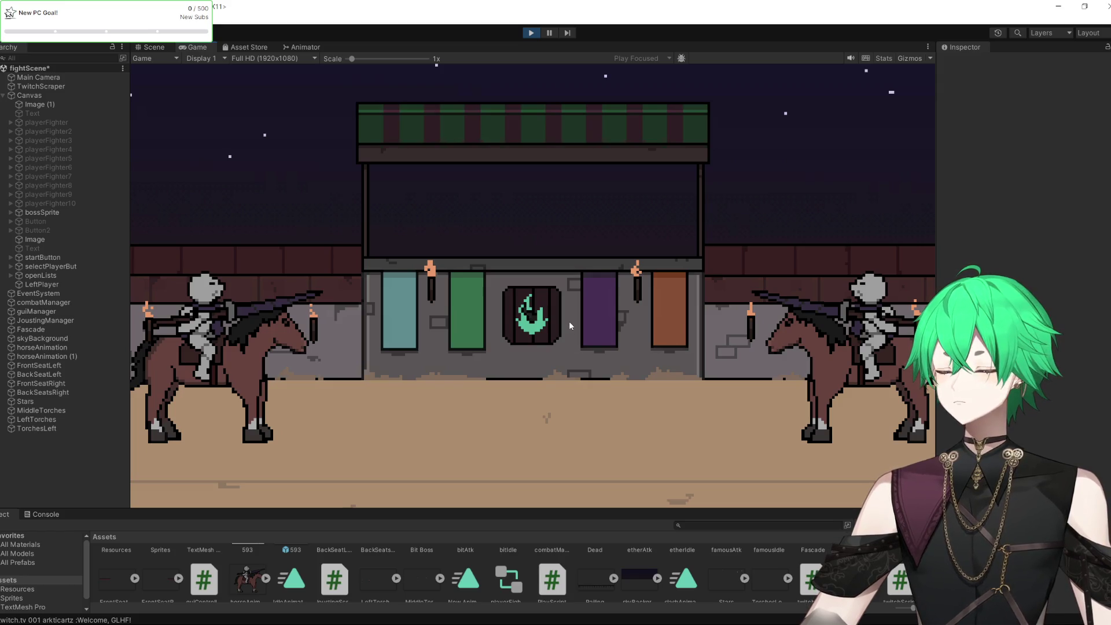
key("ctrl+p")
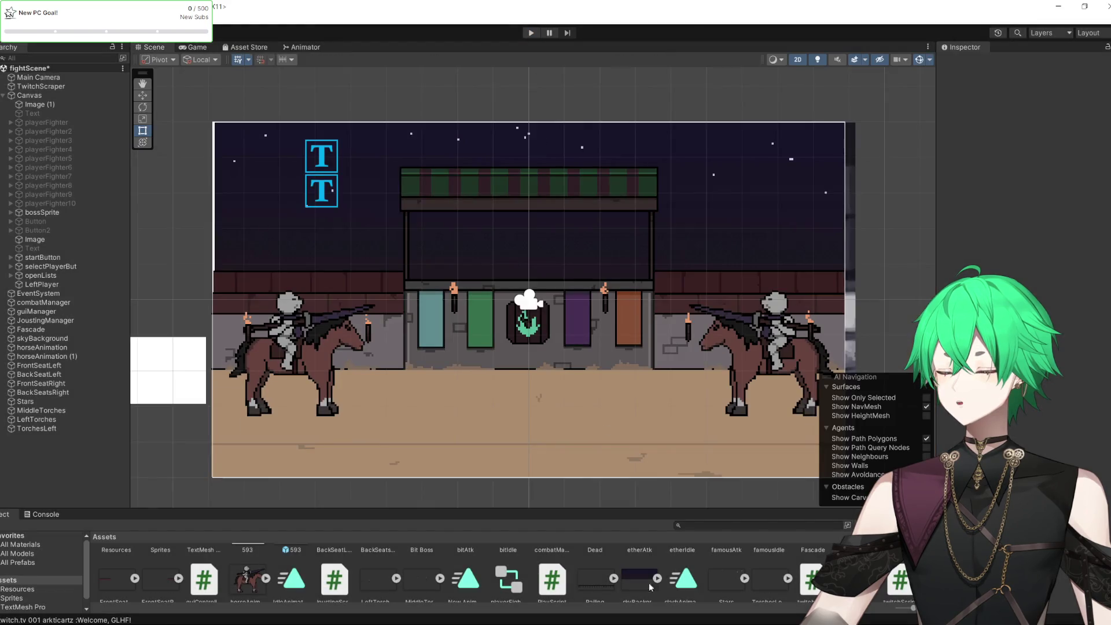
left_click(607, 580)
Add the Railing sprite, stretch it across the arena's front edge, and set Order in Layer 4
mouse_move(601, 576)
left_mouse_down()
mouse_move(529, 324)
mouse_move(400, 273)
mouse_move(276, 185)
left_mouse_up()
scroll(387, 442, "down", 1)
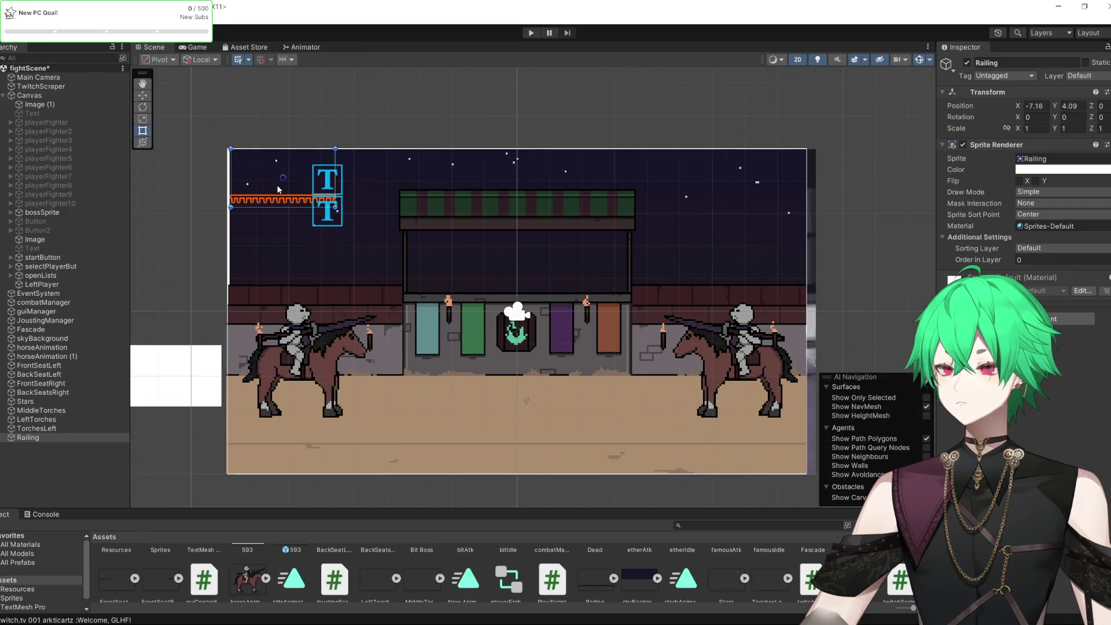
left_click_drag(335, 207, 772, 544)
left_click_drag(722, 464, 720, 463)
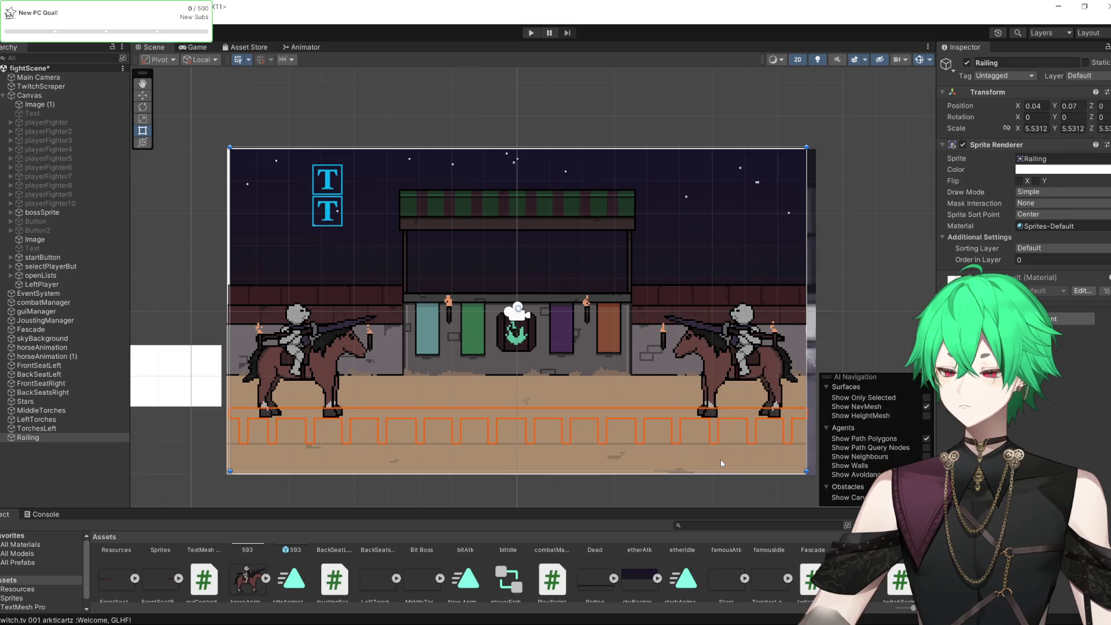
left_click(1021, 260)
type("1")
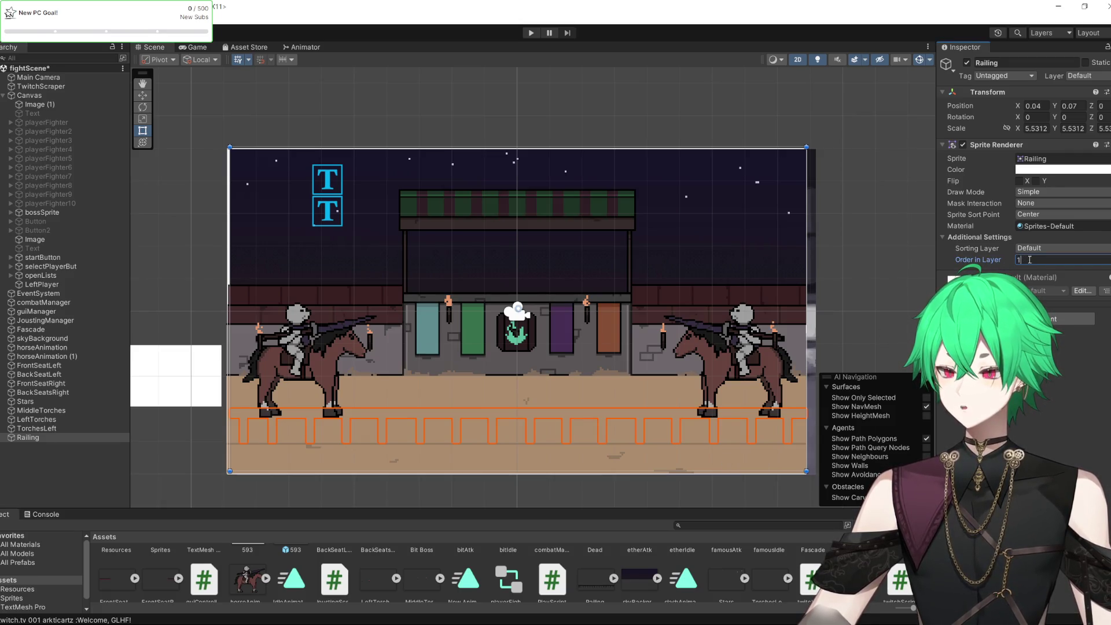
key("BackSpace")
type("4")
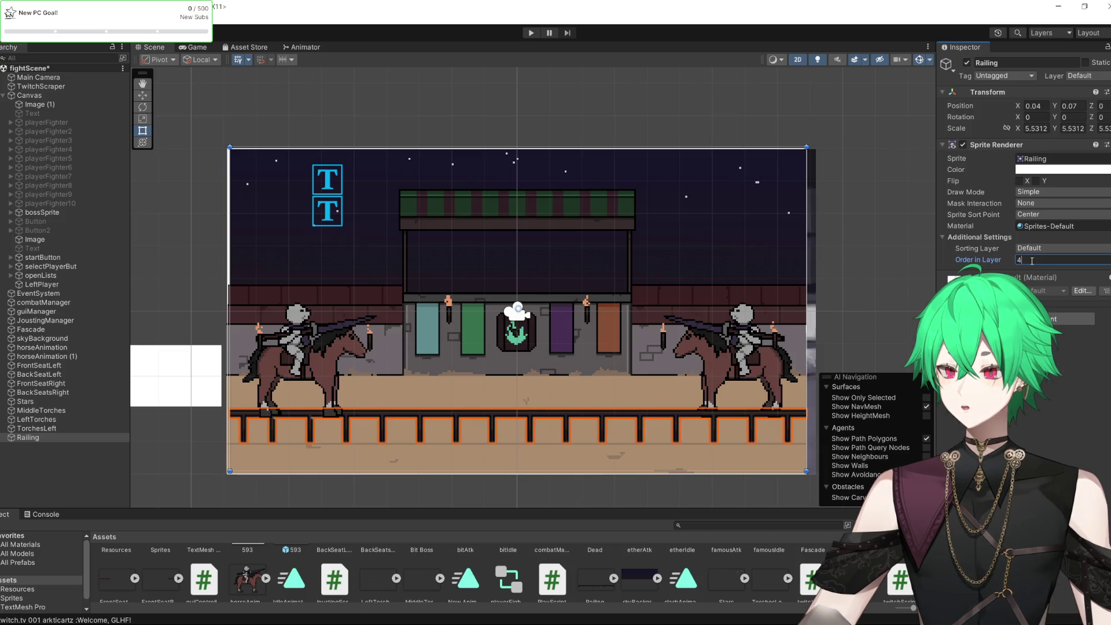
Change the left horse (horseAnimation) Order in Layer from 4 to 5
left_click(39, 104)
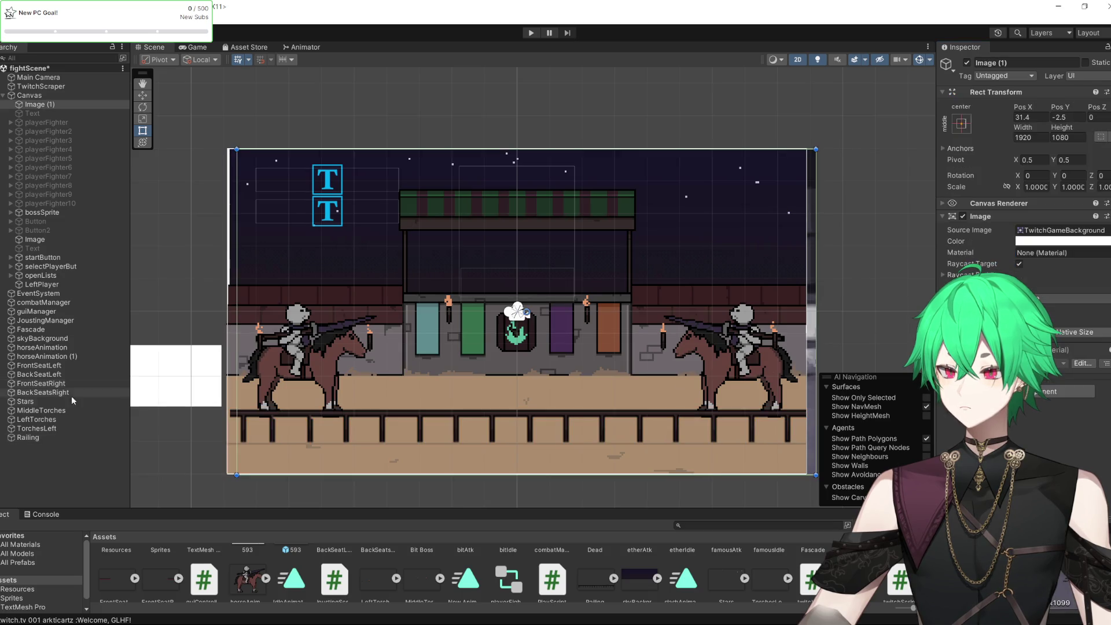
left_click(58, 348)
left_click(58, 356, "ctrl")
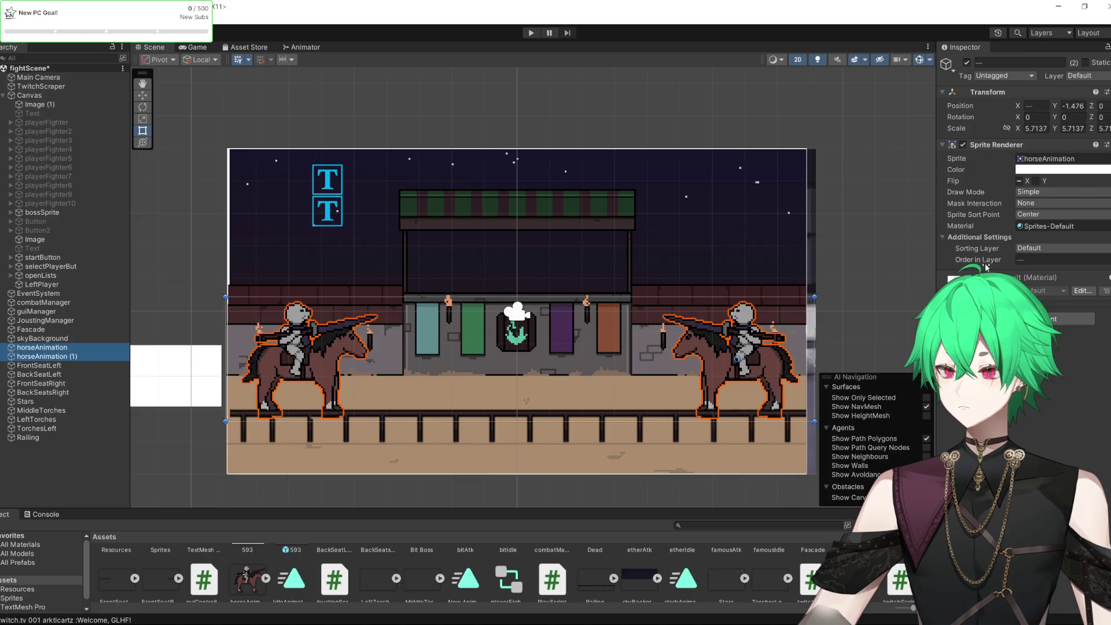
left_click(730, 347)
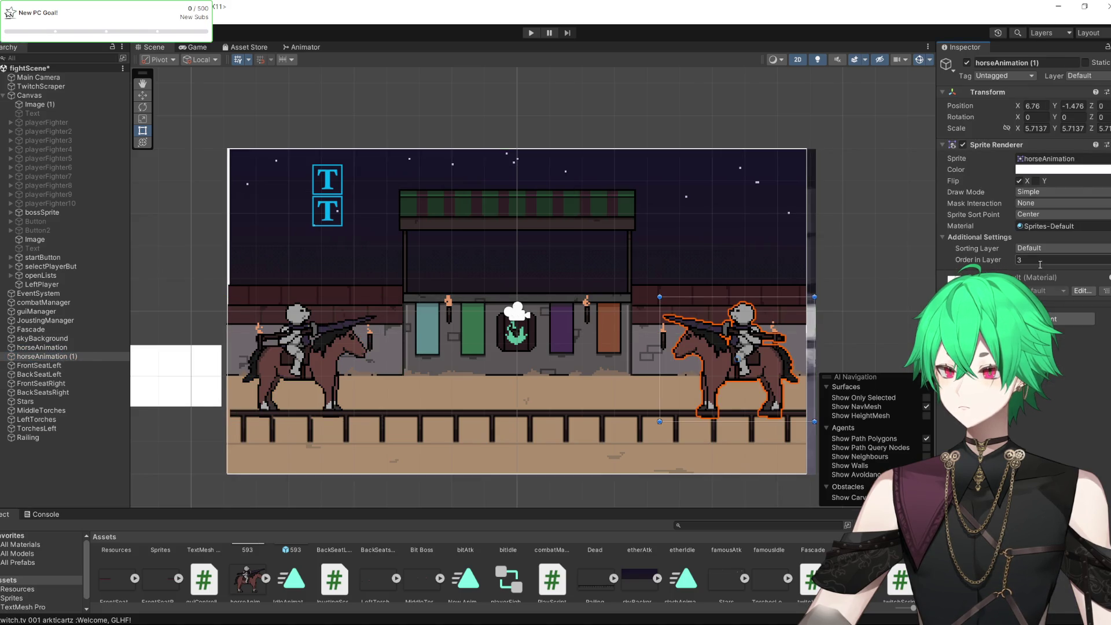
left_click(46, 347)
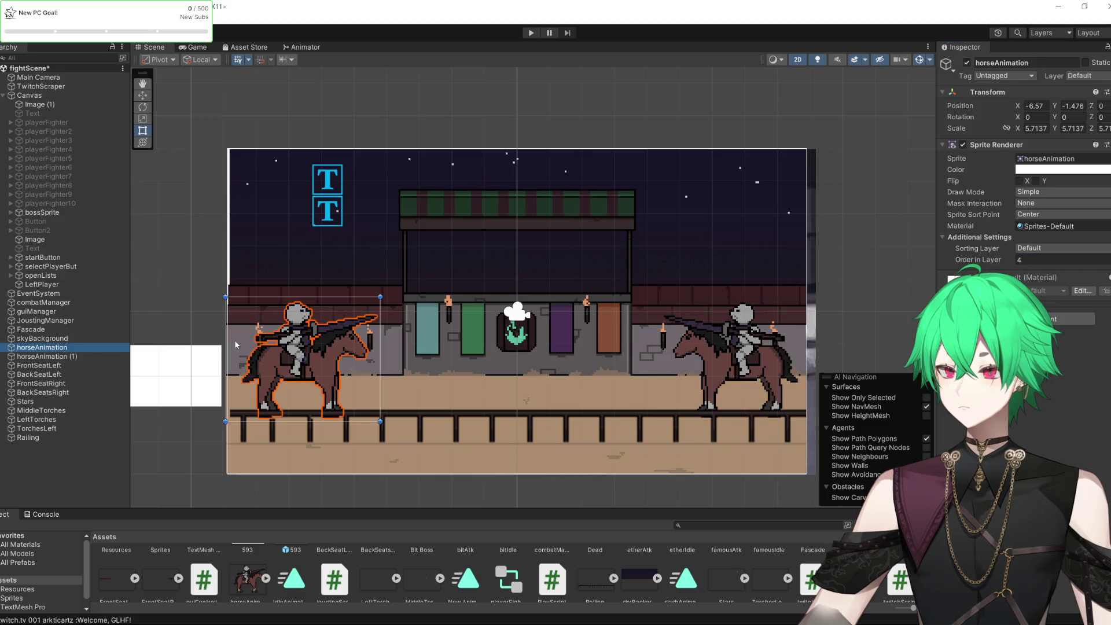
left_click(1041, 260)
type("5")
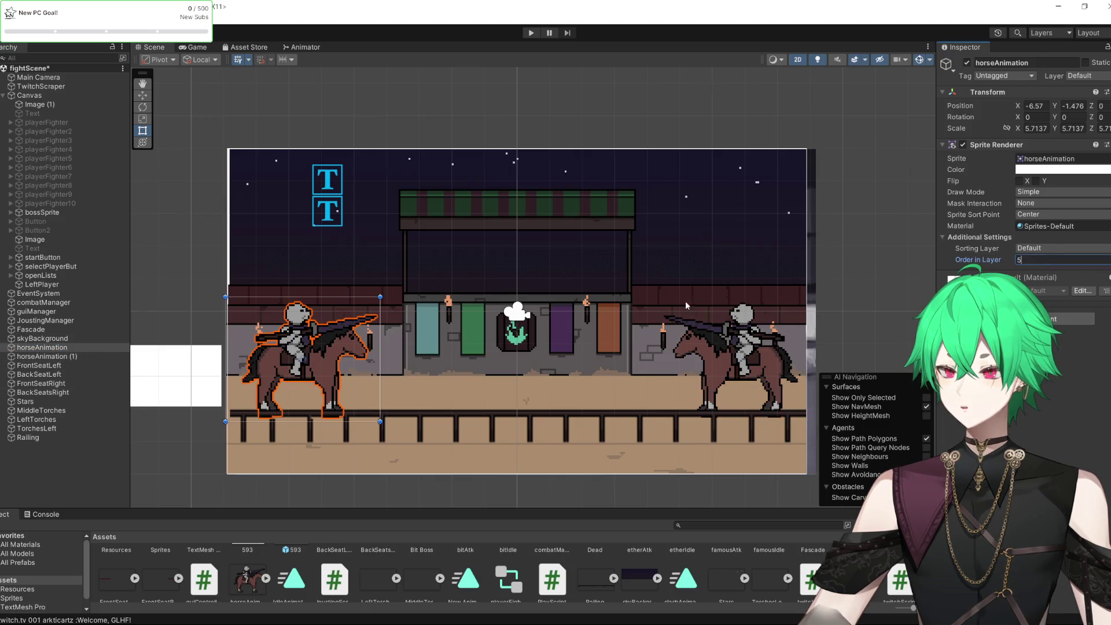
left_click(662, 341)
left_click(664, 341)
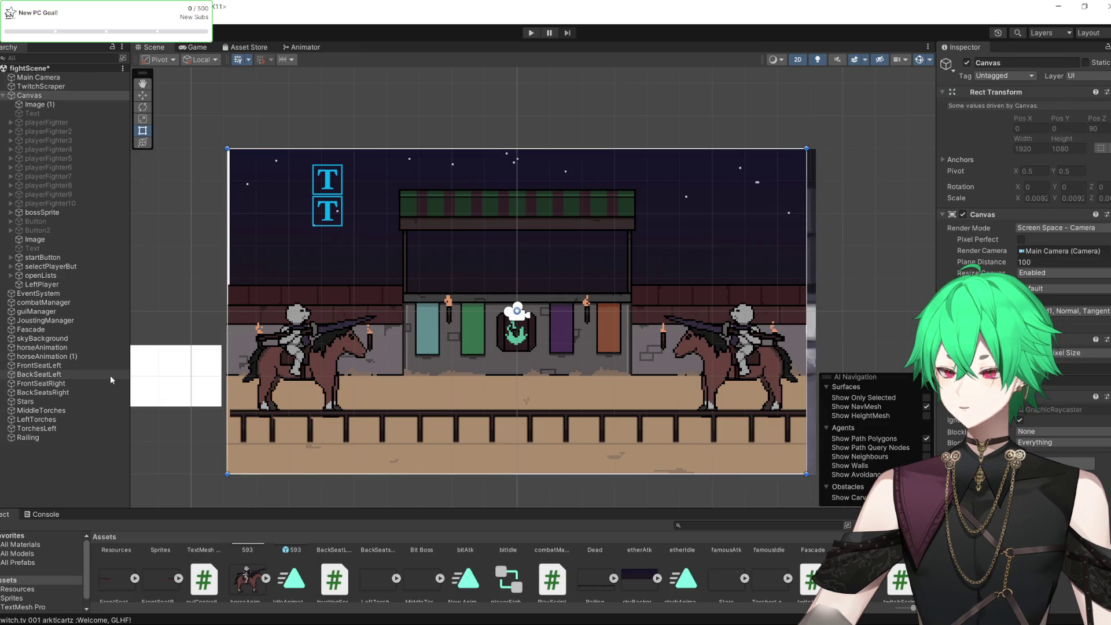
scroll(463, 379, "up", 2)
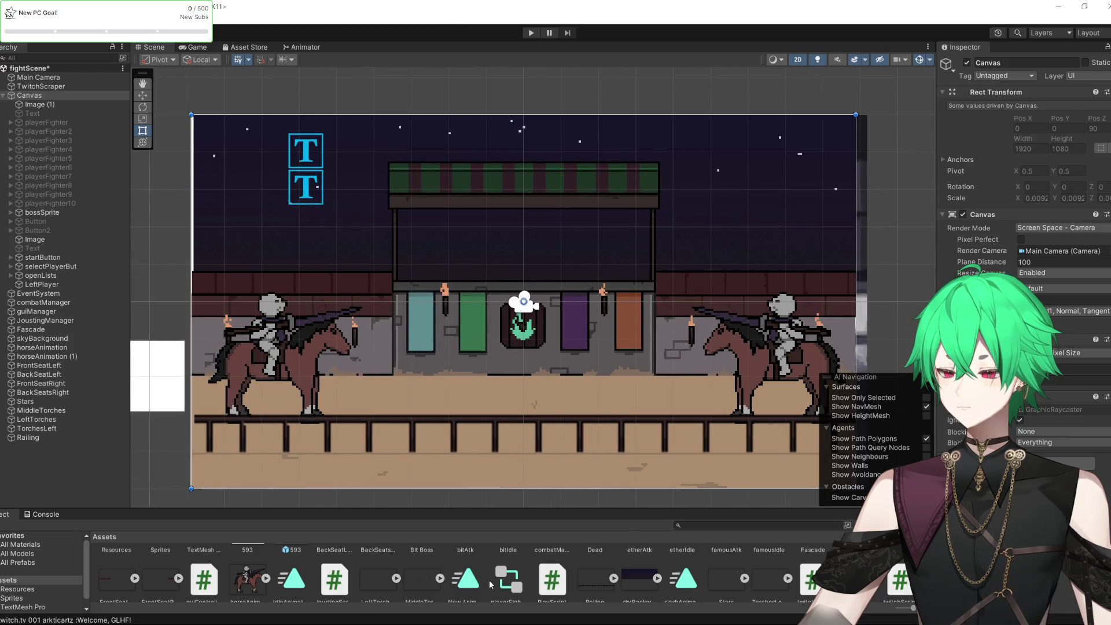
scroll(490, 584, "down", 1)
left_click(596, 570)
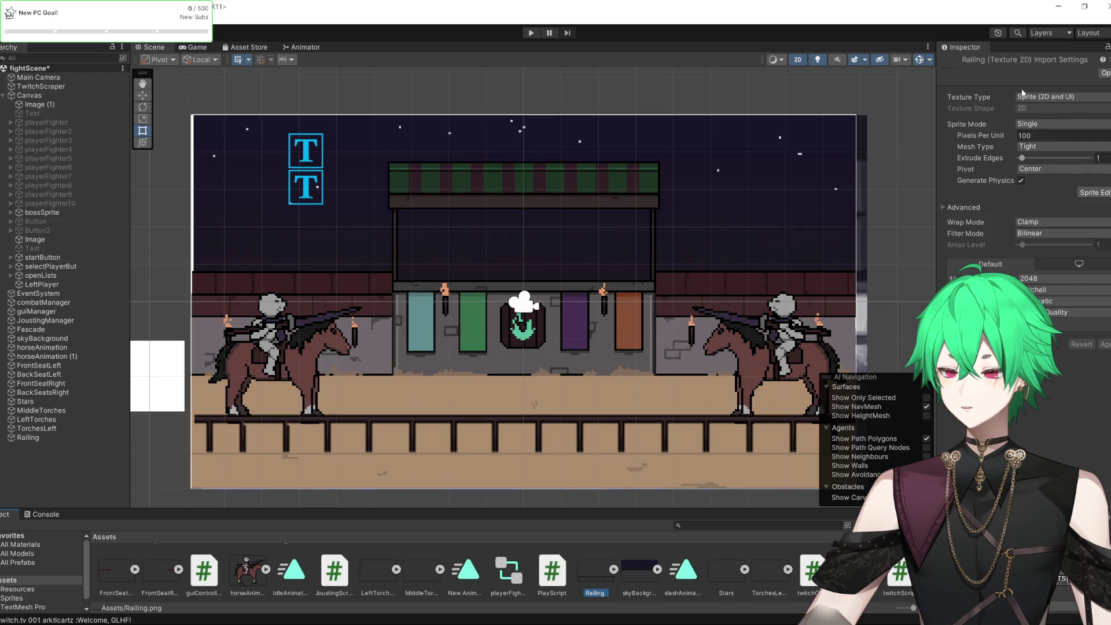
Set the Railing texture to Point (no filter), apply it, and start Play mode
left_click(1047, 234)
left_click(1044, 243)
left_click(1104, 345)
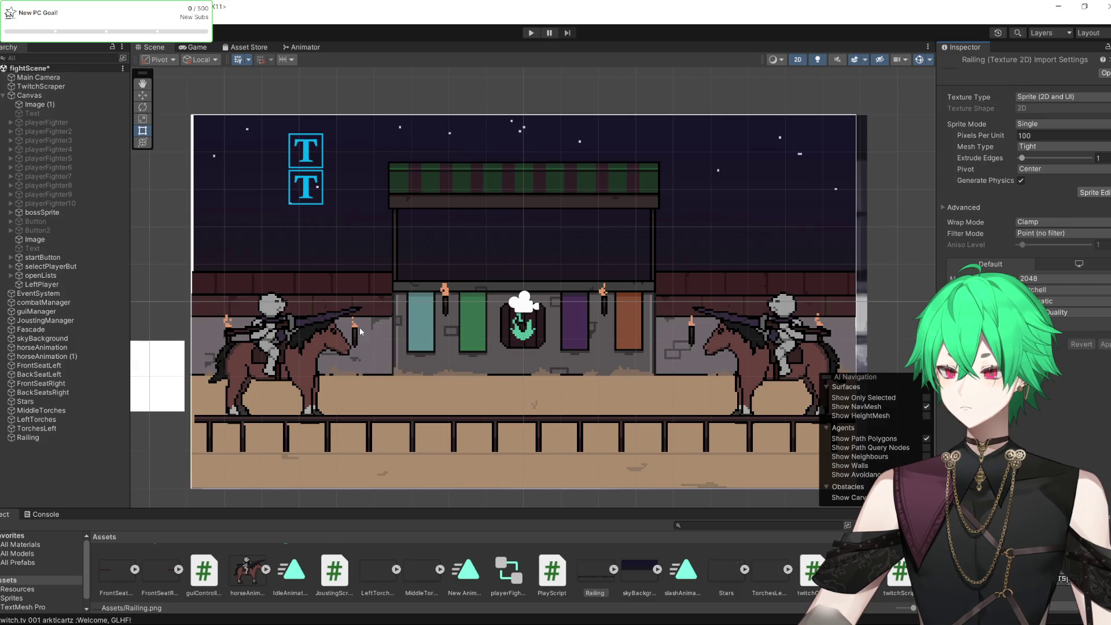
scroll(503, 320, "up", 1)
left_click(531, 33)
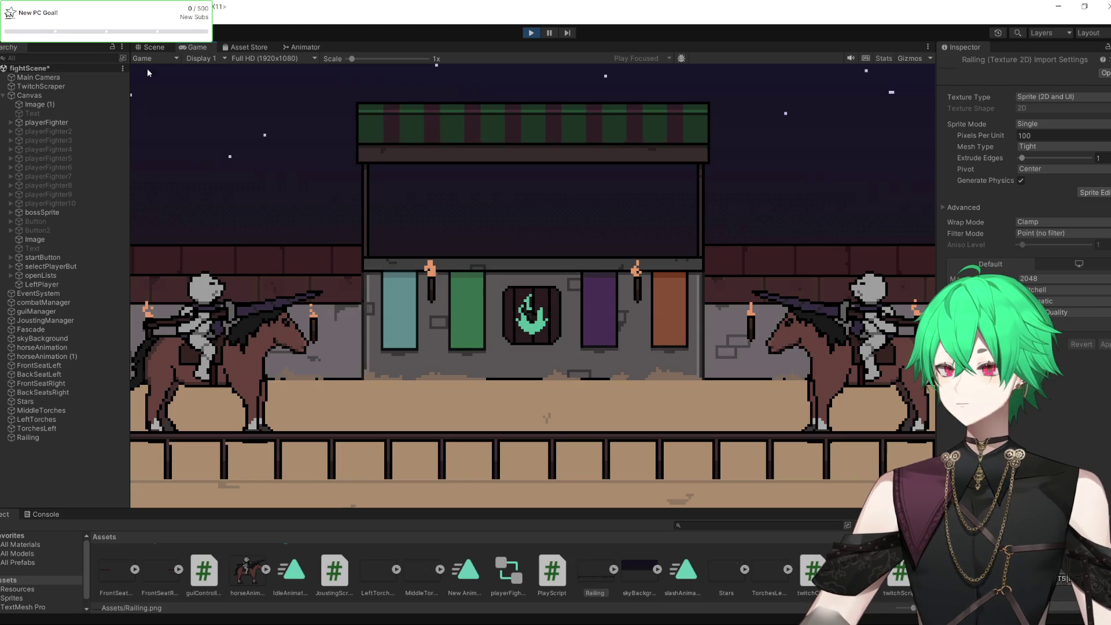
left_click(45, 125)
left_click(1059, 309)
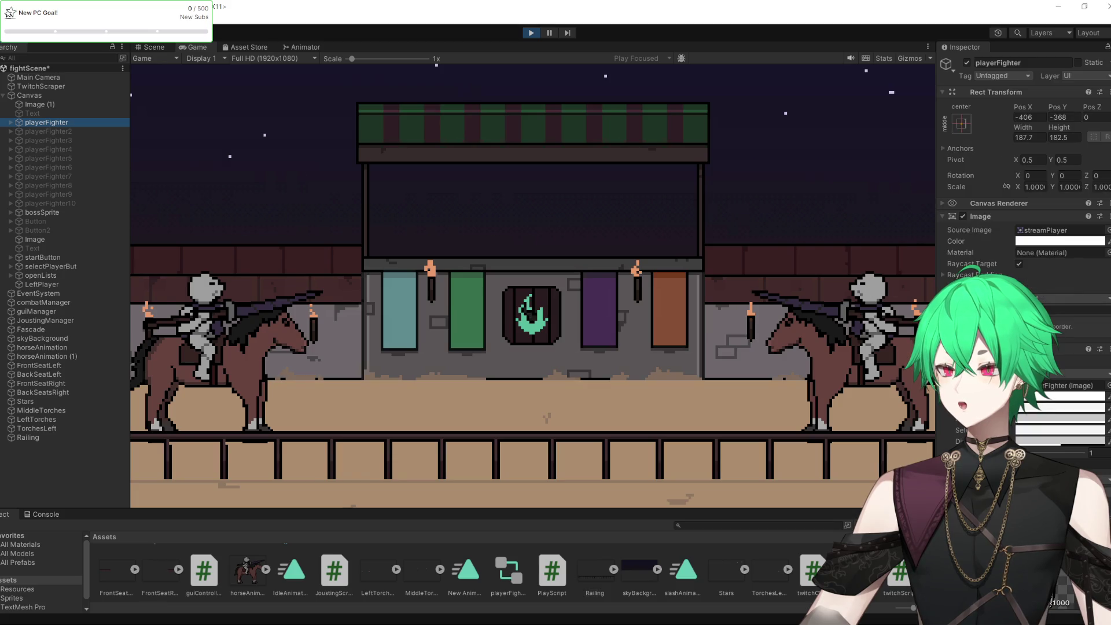
scroll(1044, 410, "down", 5)
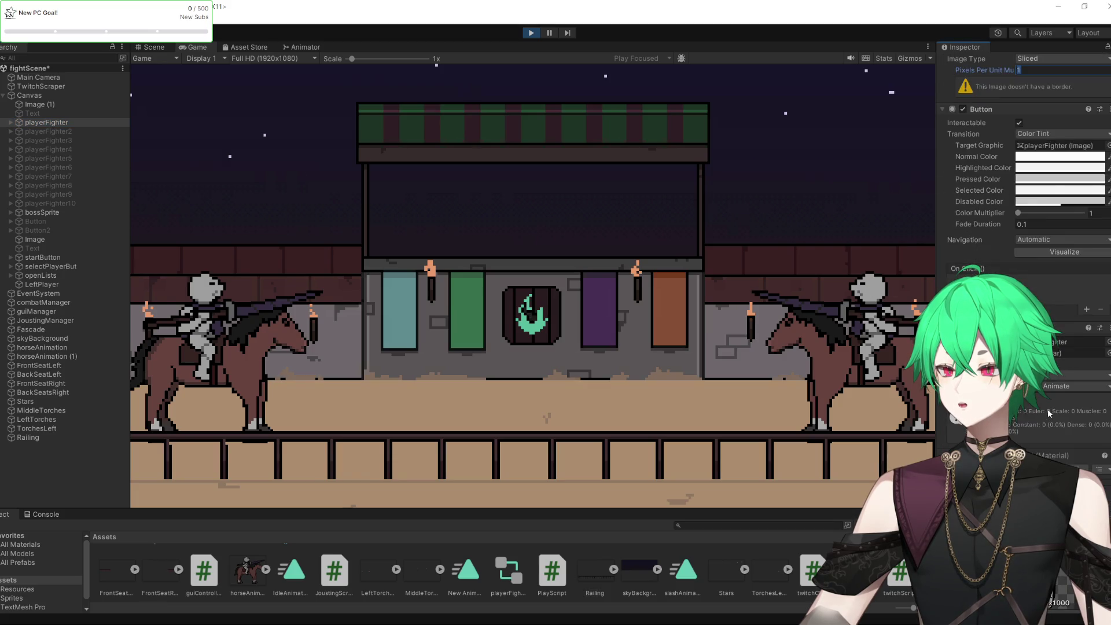
scroll(1047, 408, "up", 5)
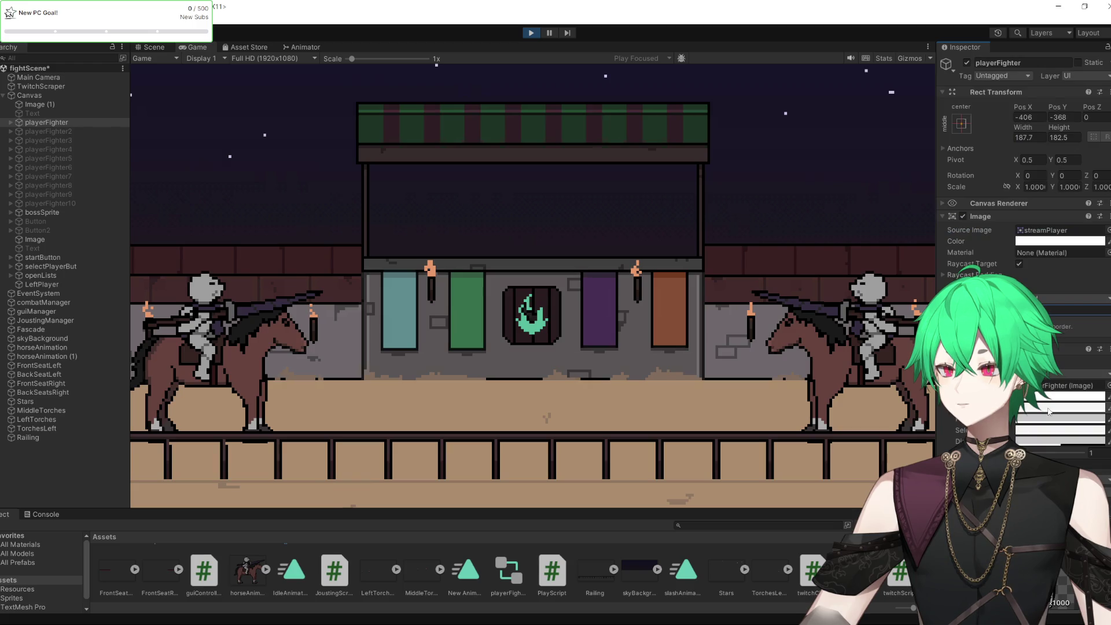
scroll(1048, 410, "down", 5)
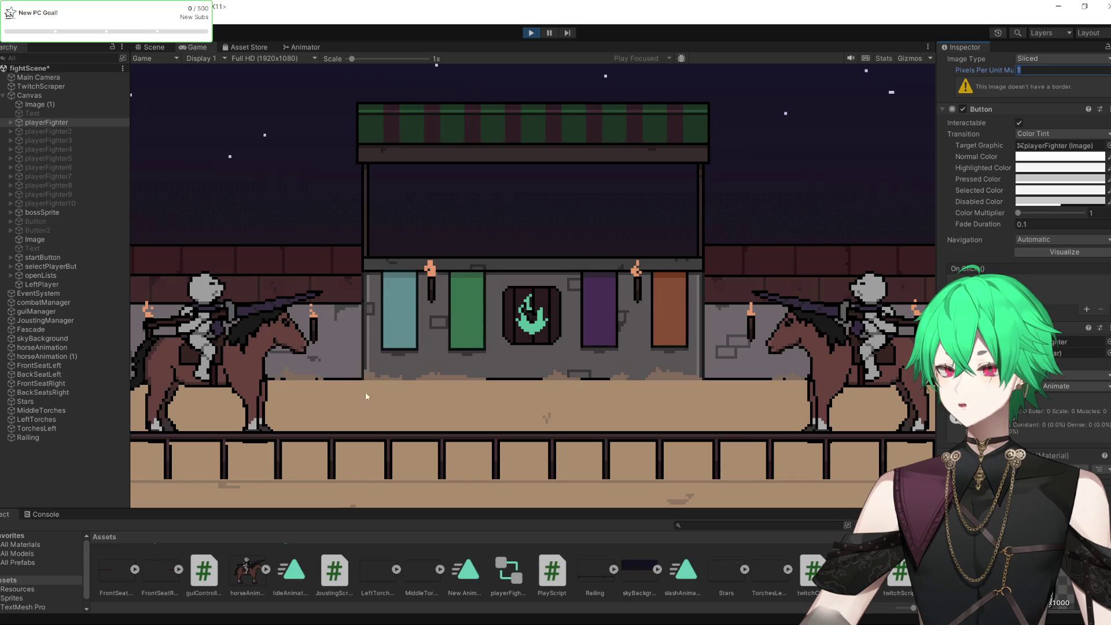
left_click_drag(60, 123, 36, 286)
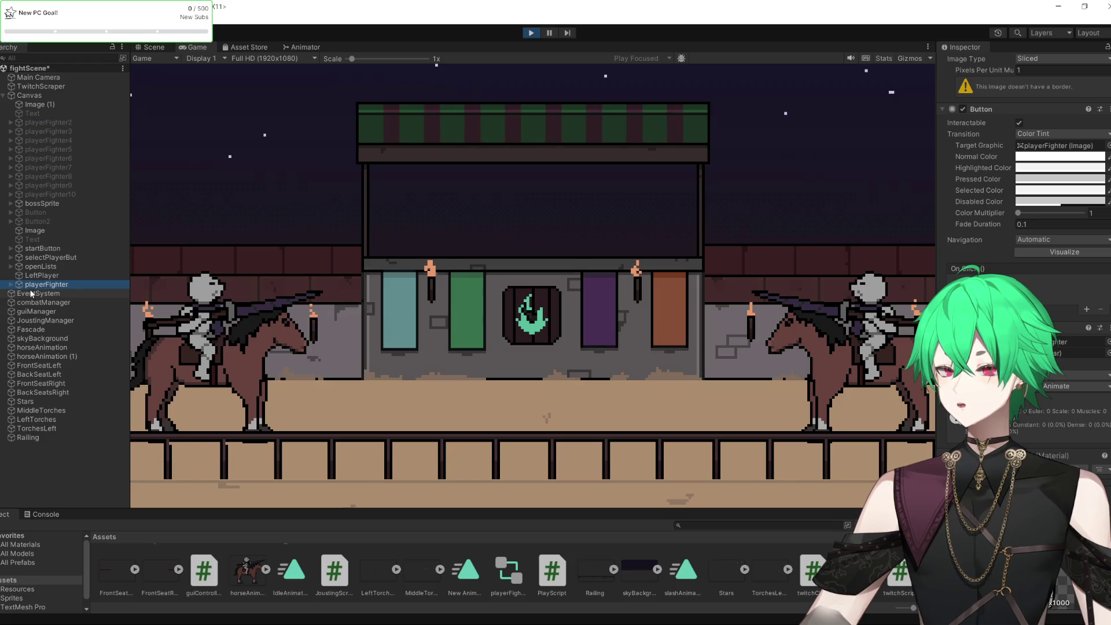
left_click(42, 283)
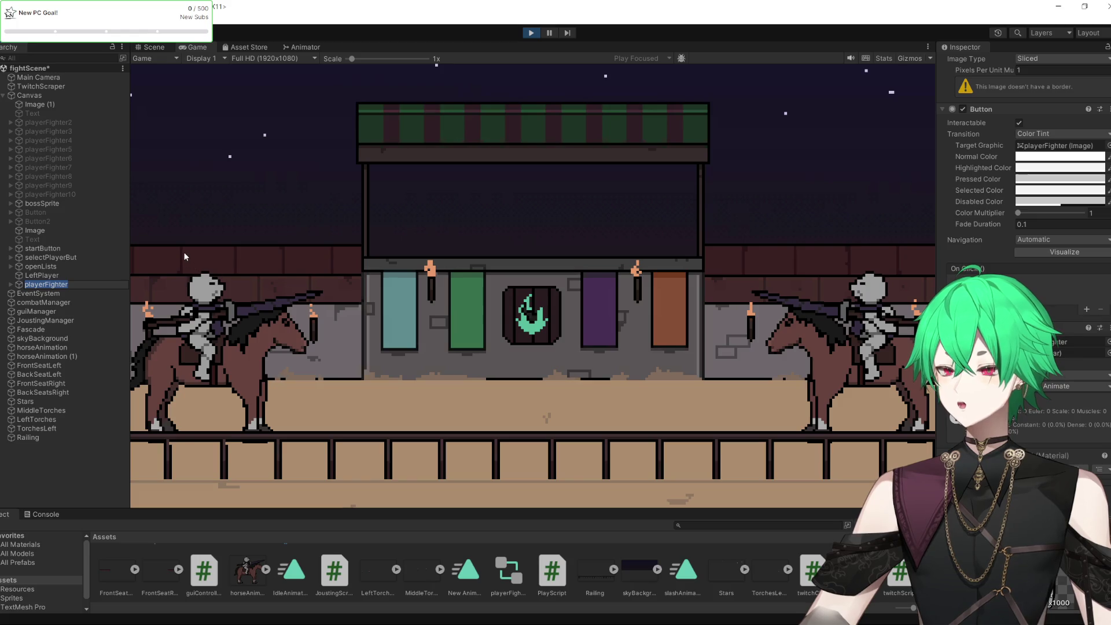
key("ctrl+z")
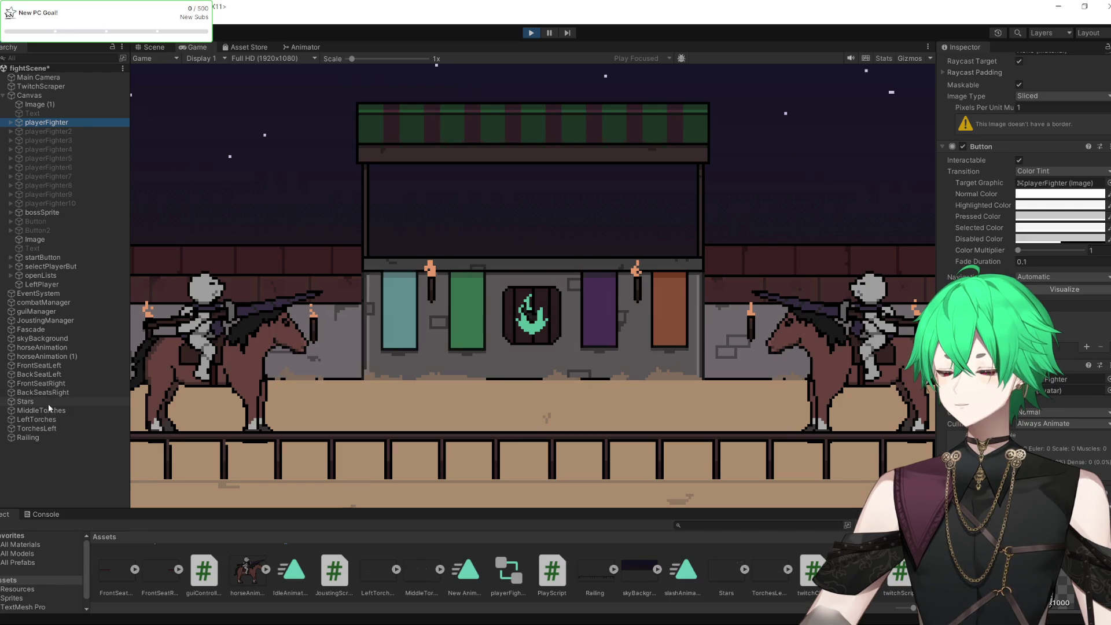
Toggle Fascade off and on to compare, leave it active, and exit Play mode
left_click(53, 330)
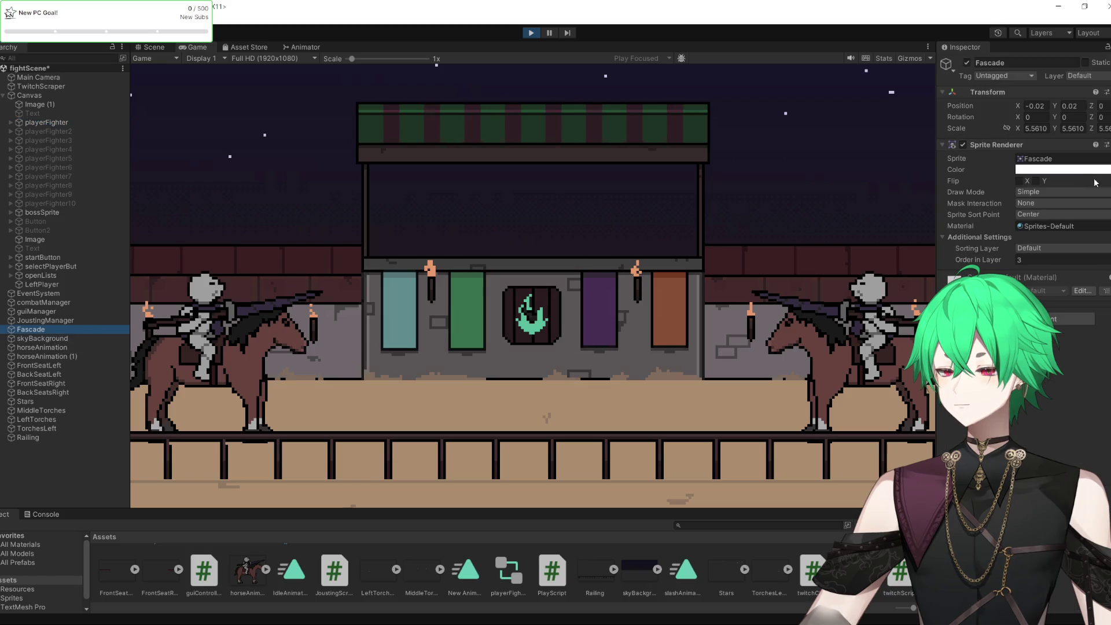
left_click(970, 62)
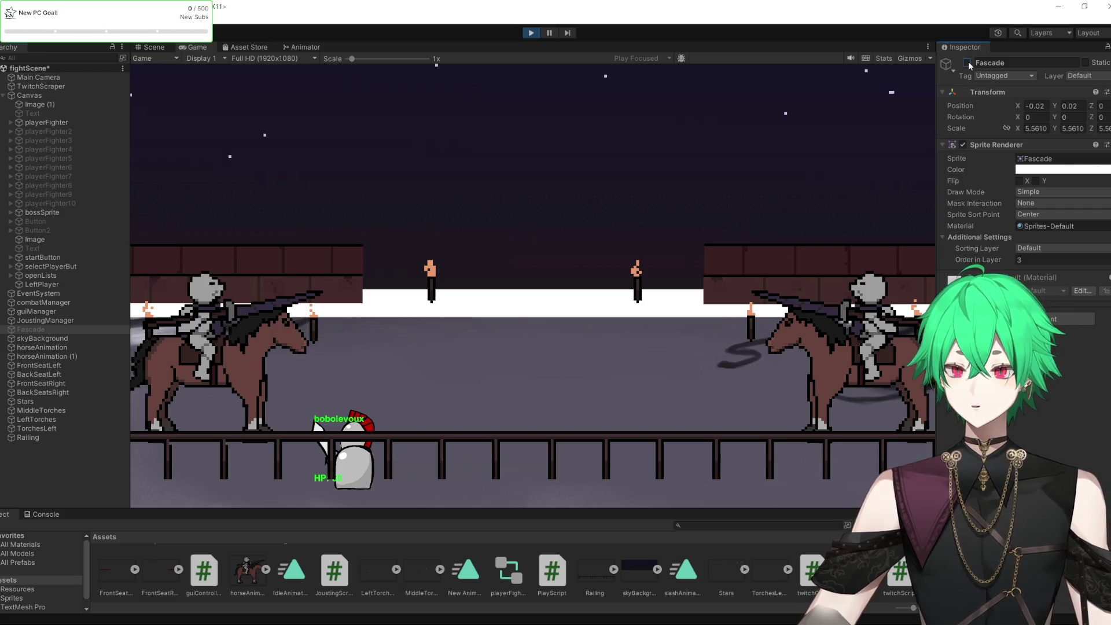
left_click(967, 62)
left_click(967, 62)
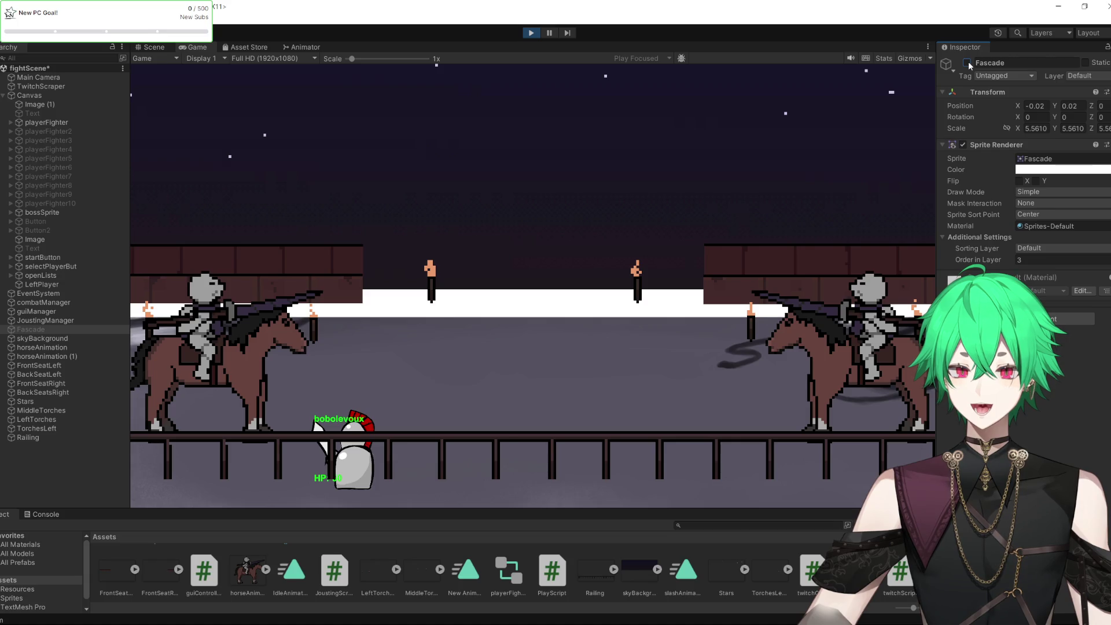
left_click(968, 62)
left_click(967, 62)
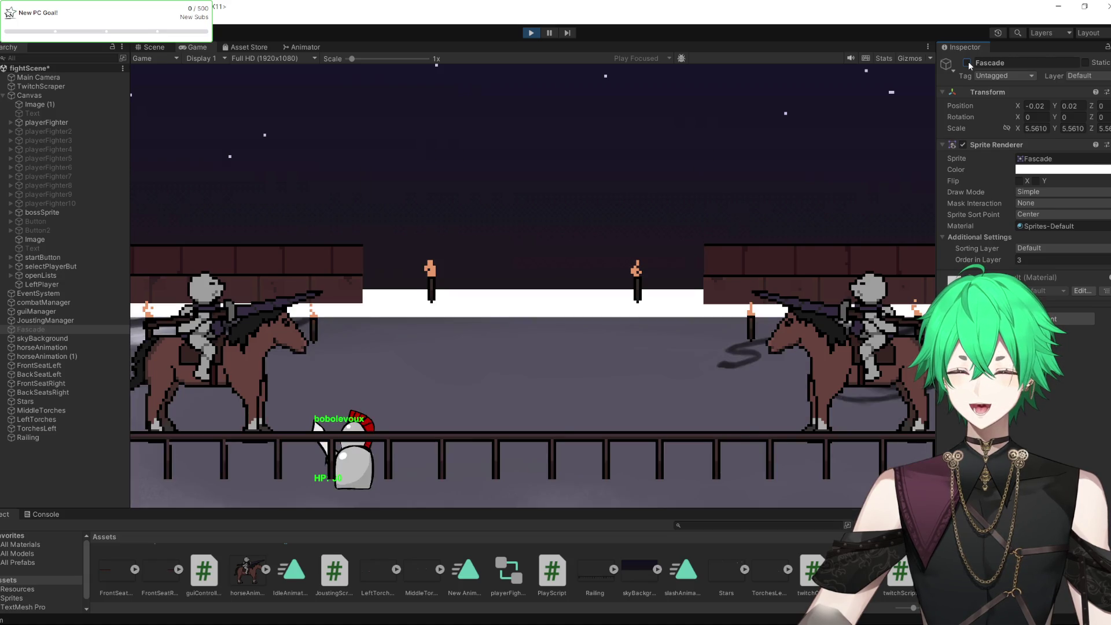
left_click(967, 62)
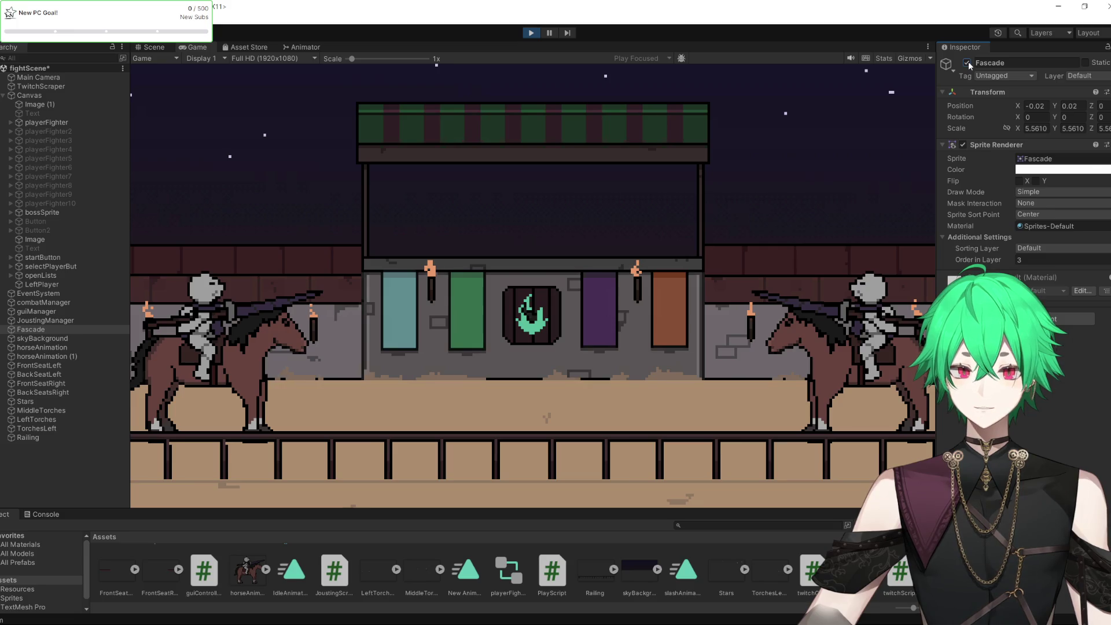
left_click(528, 33)
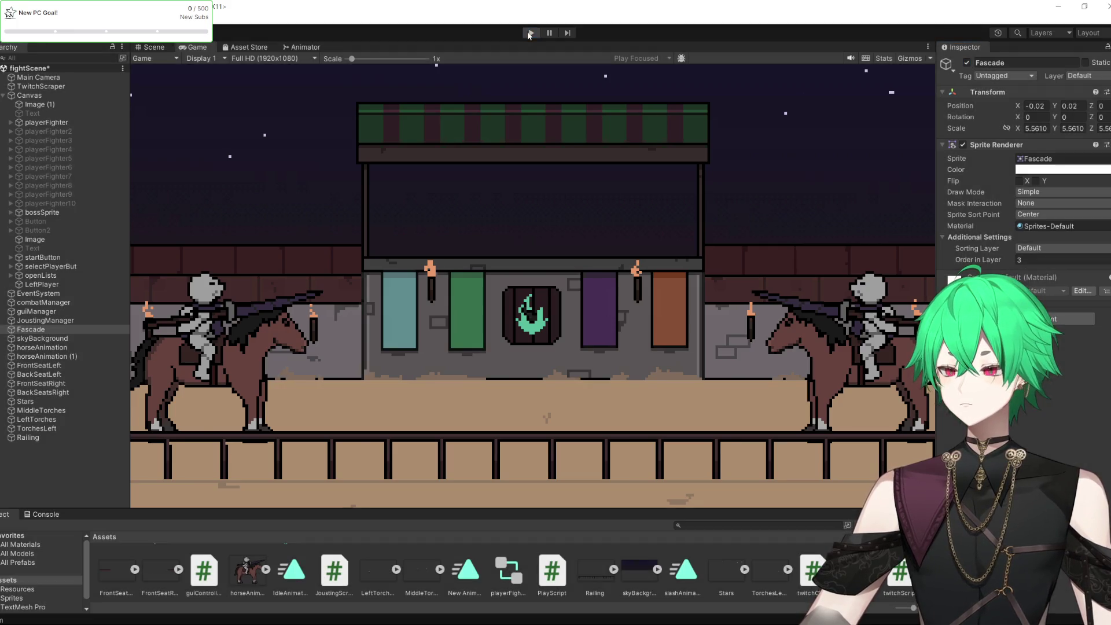
scroll(483, 226, "up", 1)
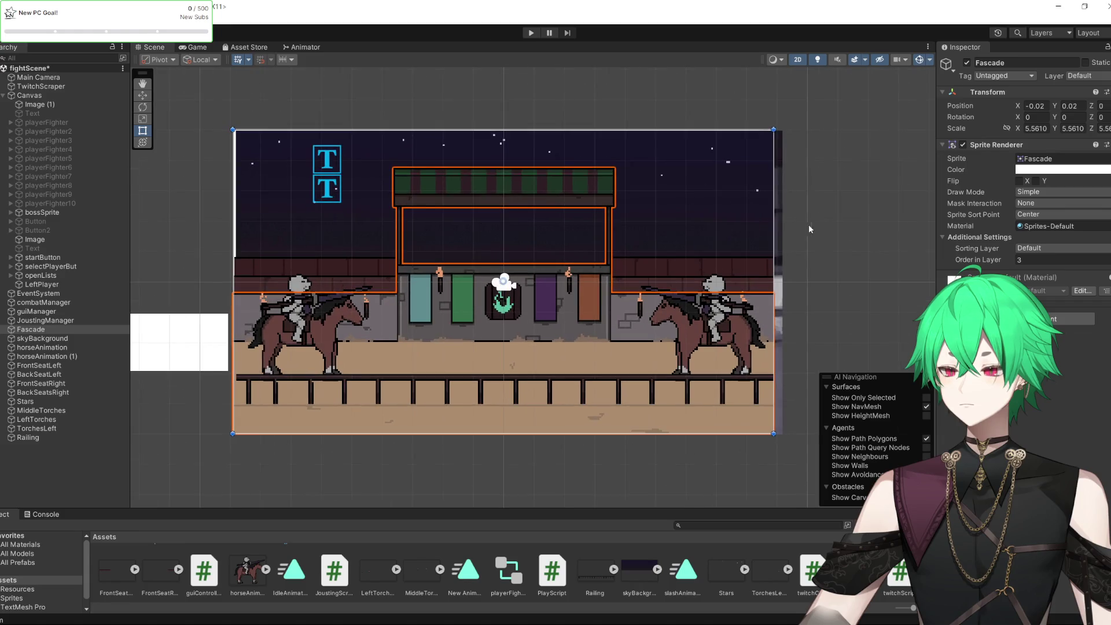
left_click(809, 214)
left_click(530, 34)
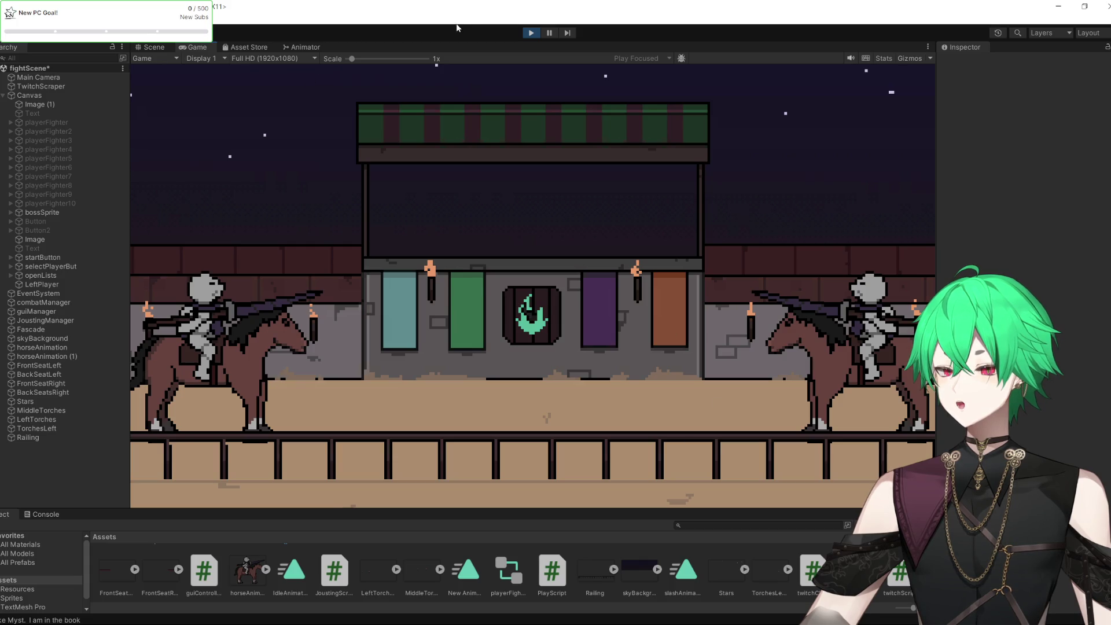
left_click(532, 34)
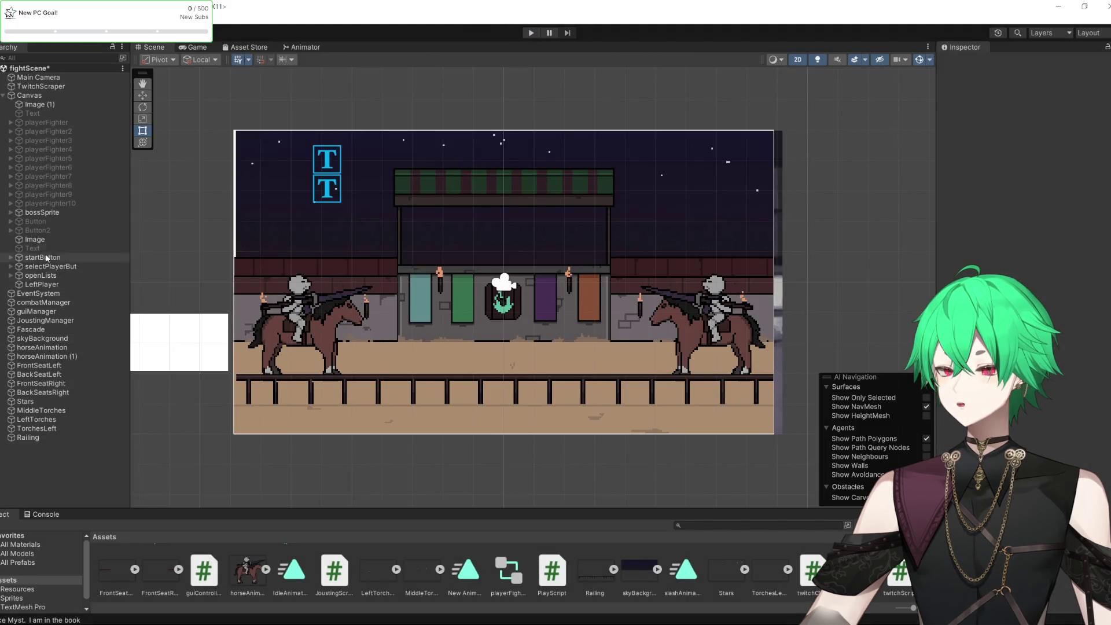
left_click(54, 438)
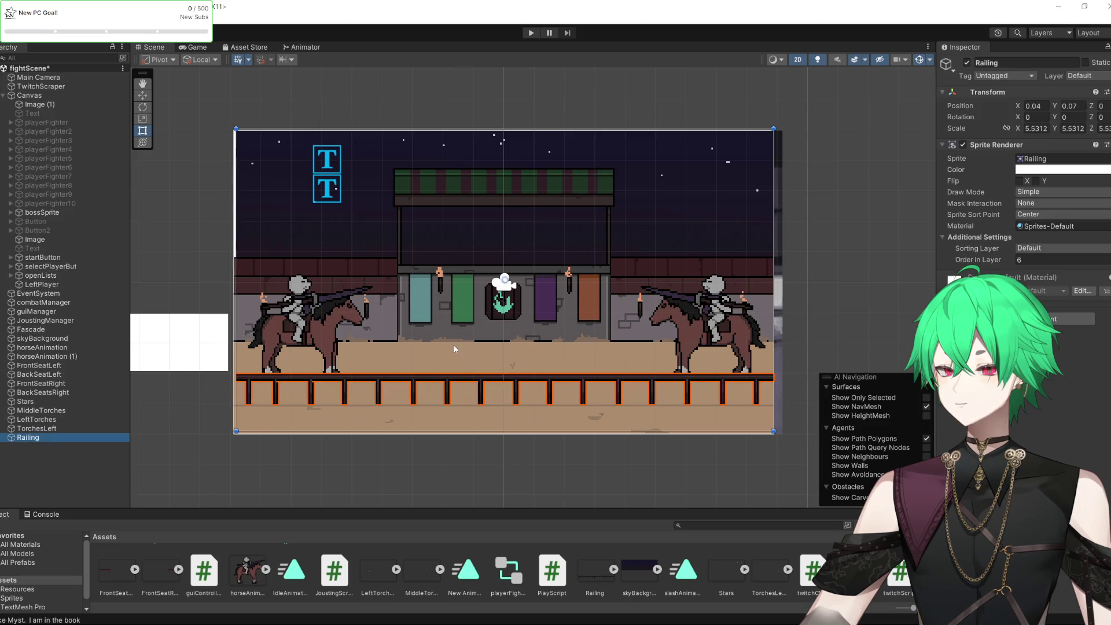
Move the Railing up to Y 0.47 and centre it at X 0
left_click(142, 95)
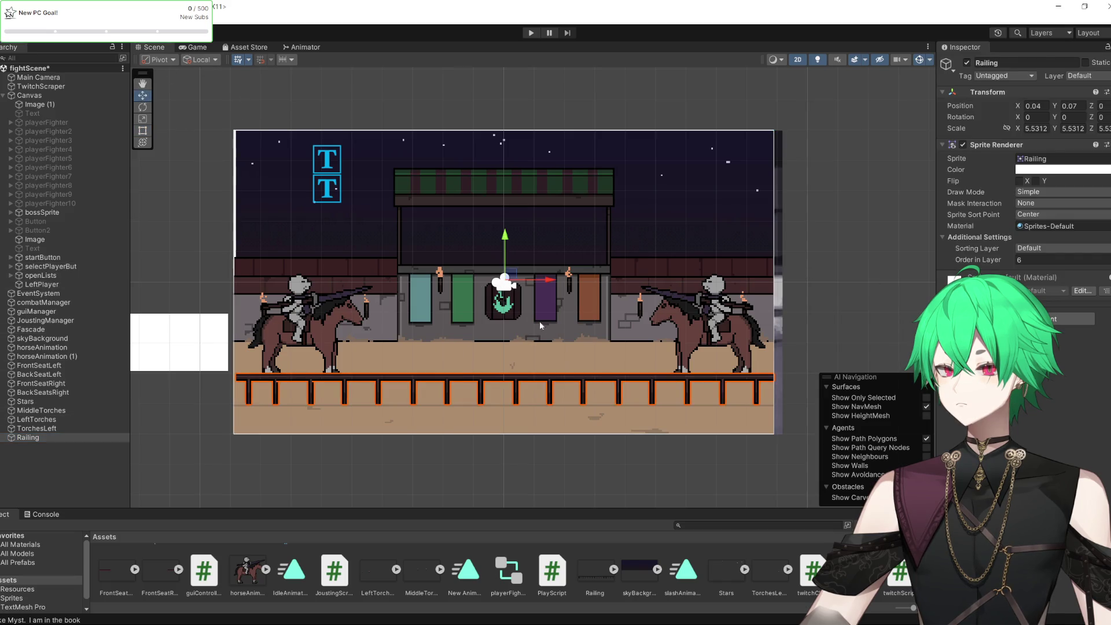
left_click_drag(508, 241, 497, 225)
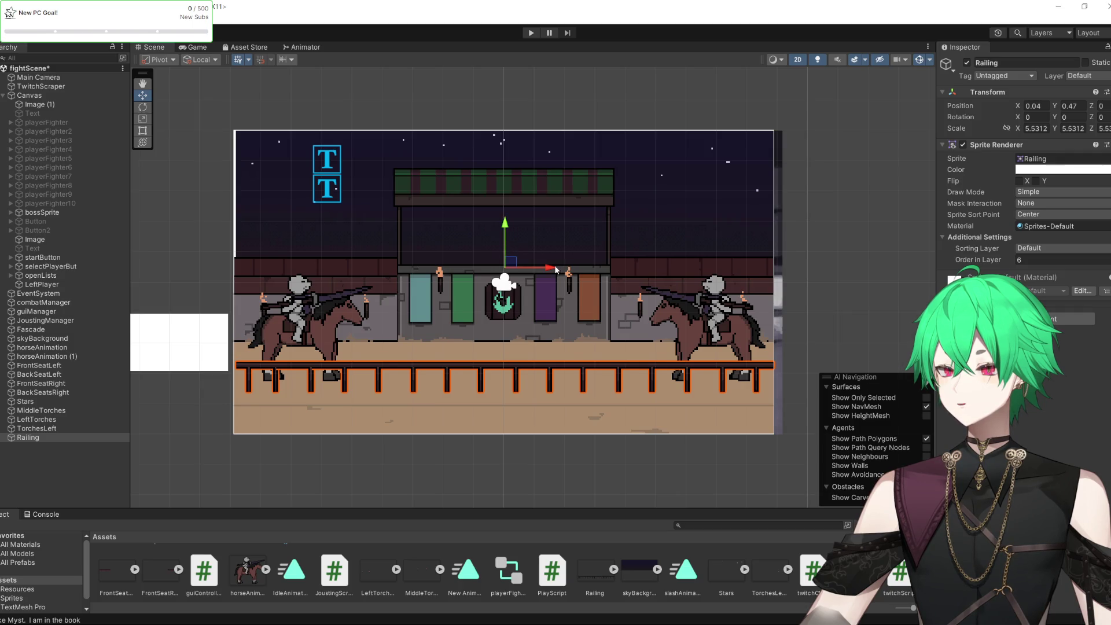
left_click_drag(555, 269, 554, 269)
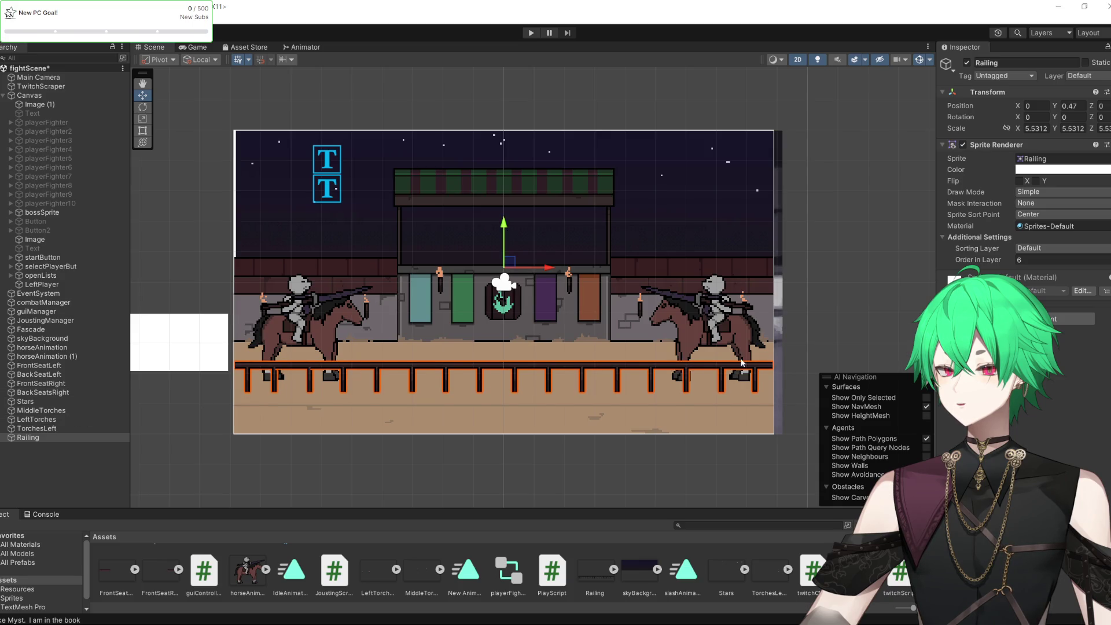
left_click(683, 338)
left_click(686, 334)
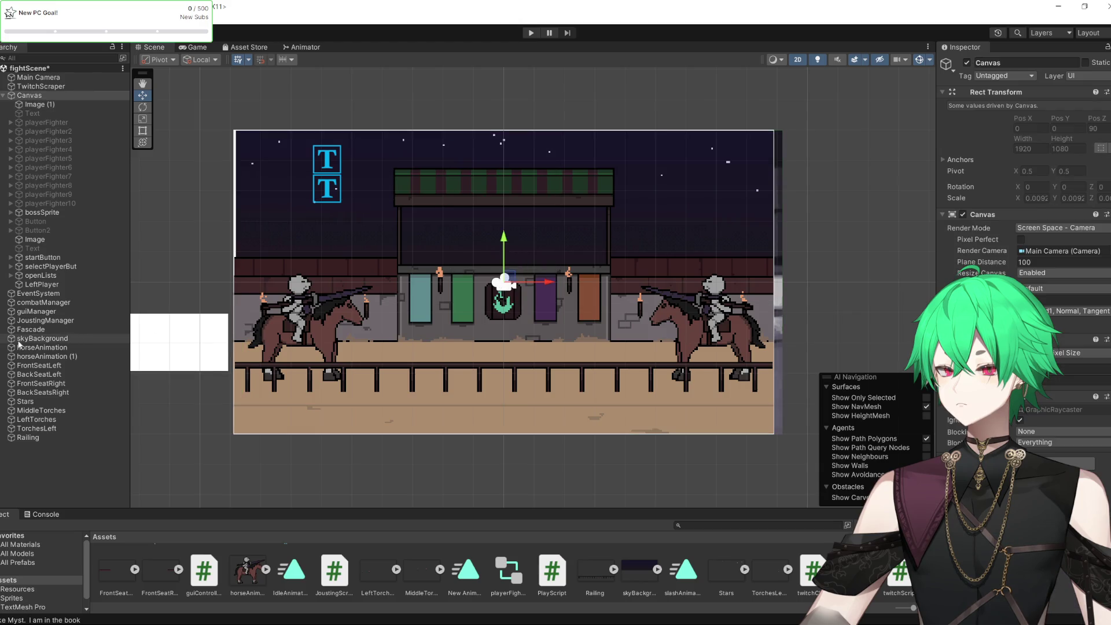
left_click(44, 302)
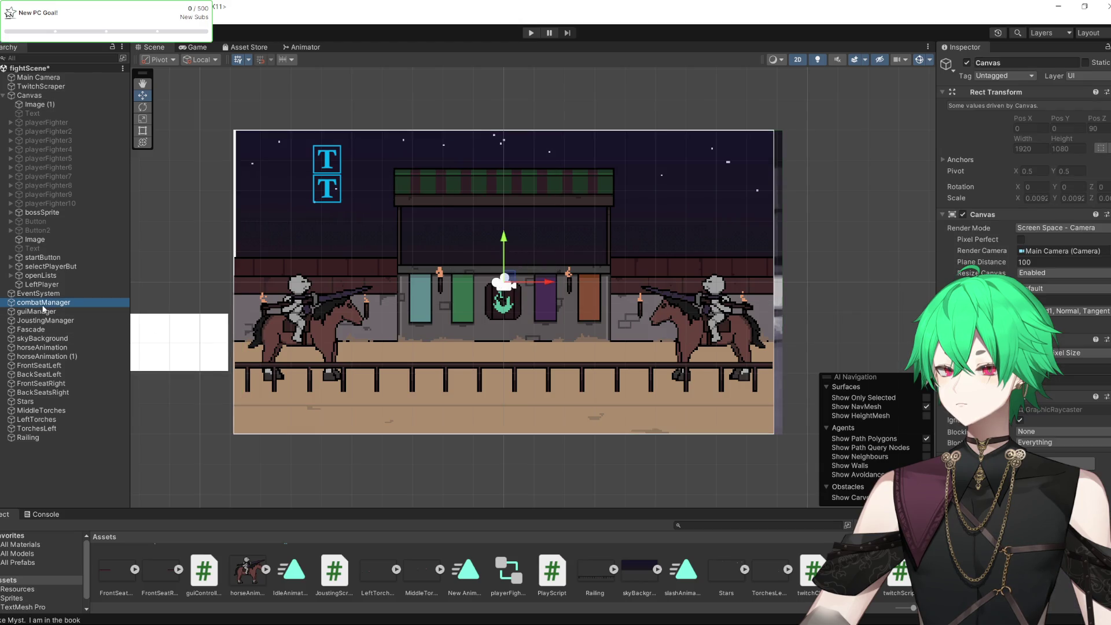
Lower the right horse to Y -2.45 and set its Order in Layer to 6
left_click(50, 347)
left_click(51, 356)
left_click_drag(714, 284, 715, 312)
left_click(1067, 259)
type("6")
key("Return")
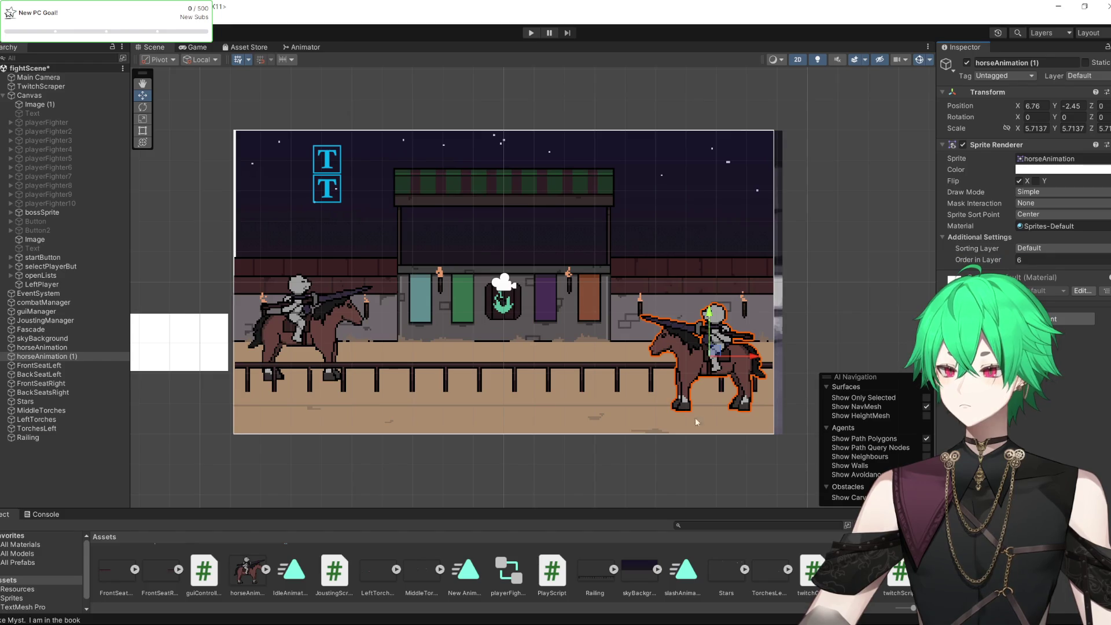
Play-test fightScene to check that the lowered right horse draws in front of the railing
scroll(486, 301, "up", 3)
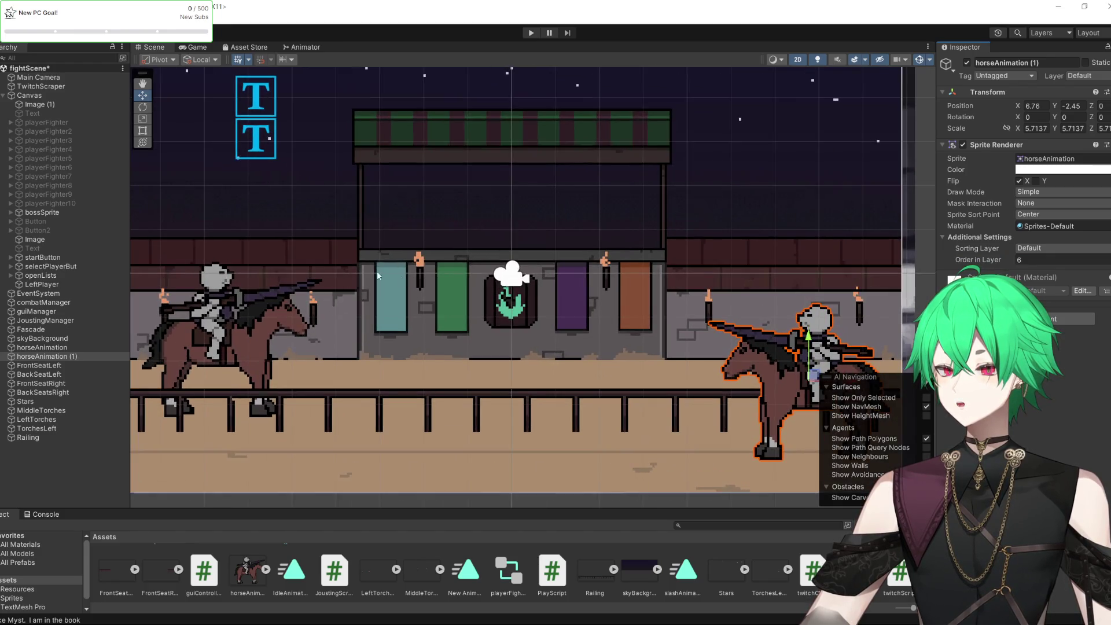
left_click(526, 33)
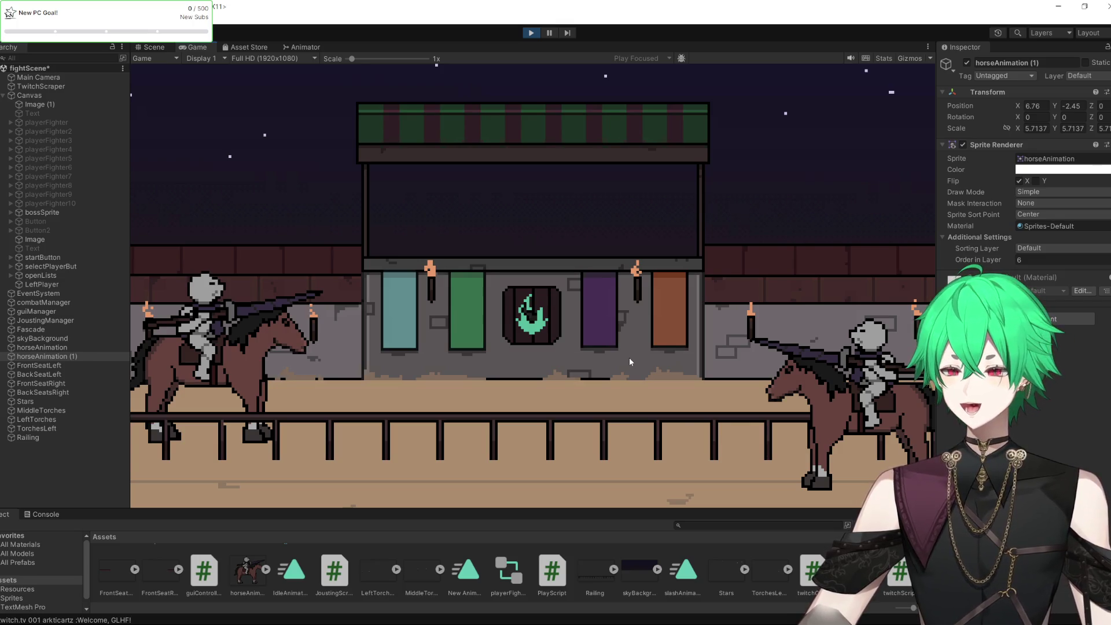
Glance at the Scene layout, then hide the Fascade building in the running game
left_click(153, 47)
left_click(192, 49)
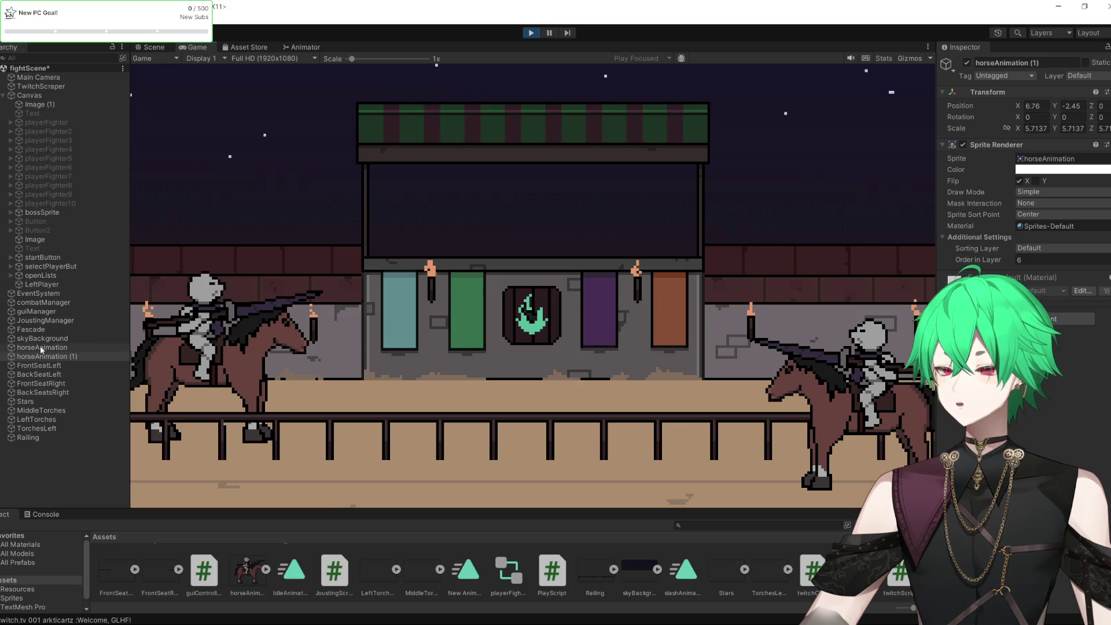
left_click(41, 329)
left_click(966, 63)
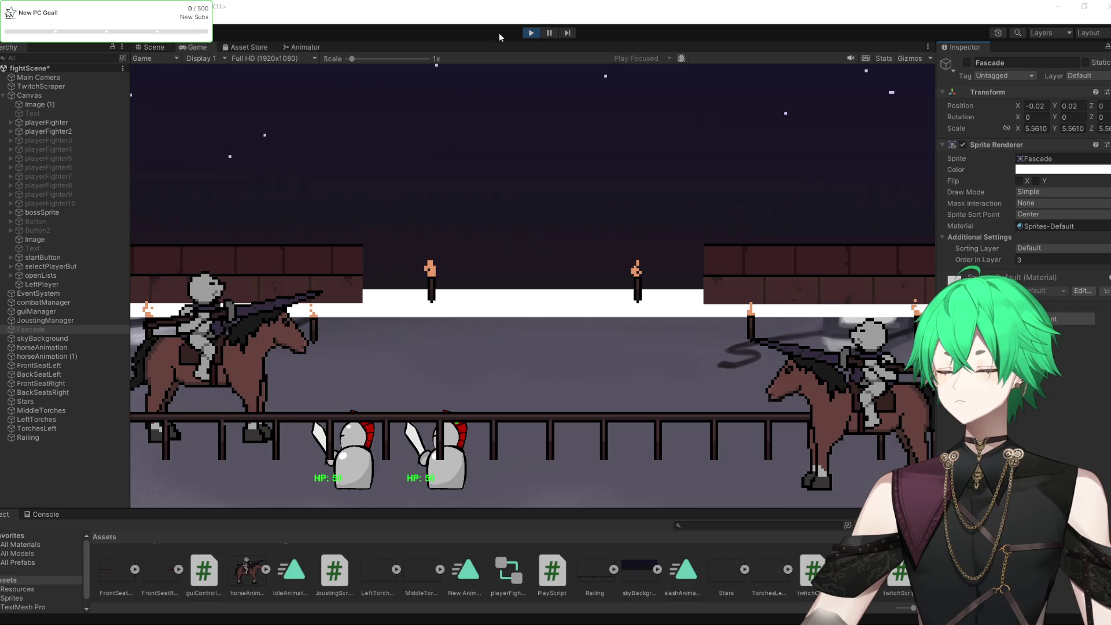
Stop Play mode and start a fresh test run of the jousting scene
left_click(530, 33)
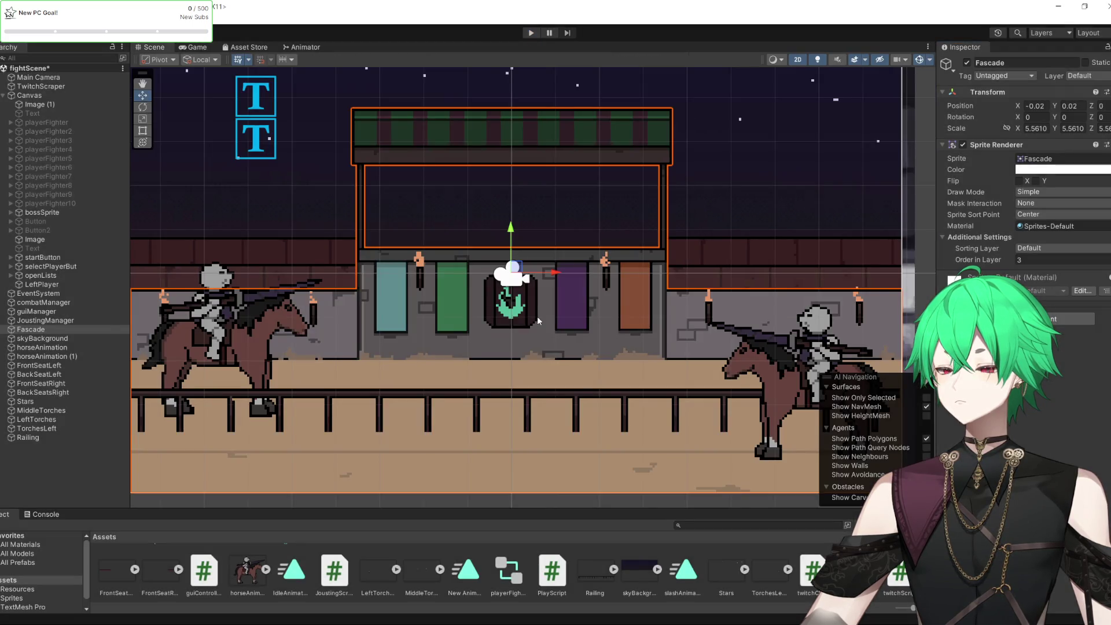
scroll(537, 319, "down", 3)
left_click(529, 35)
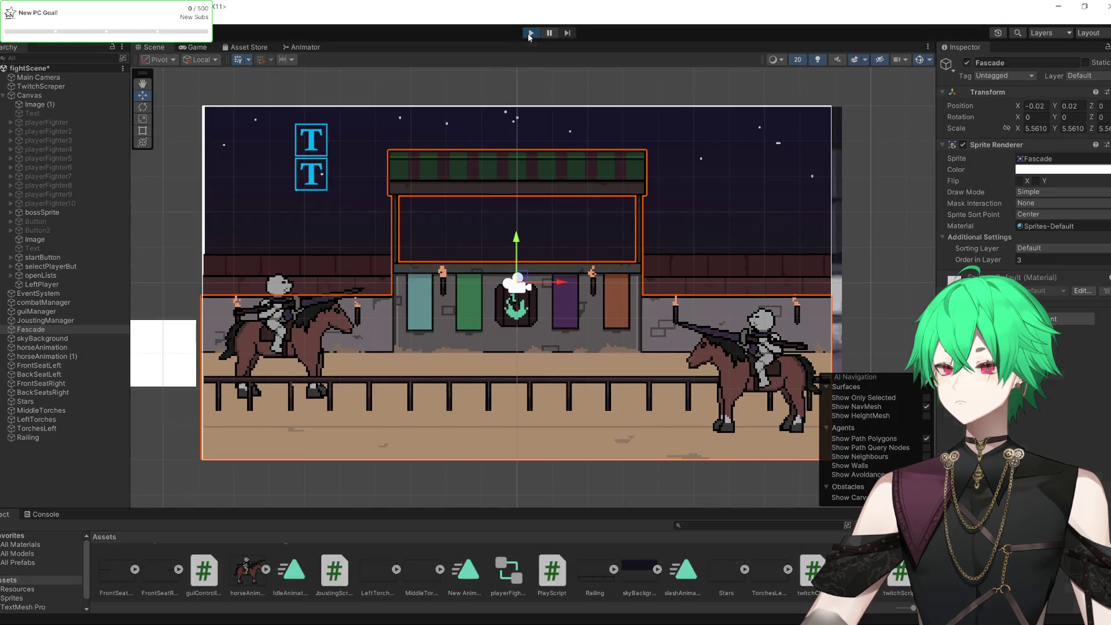
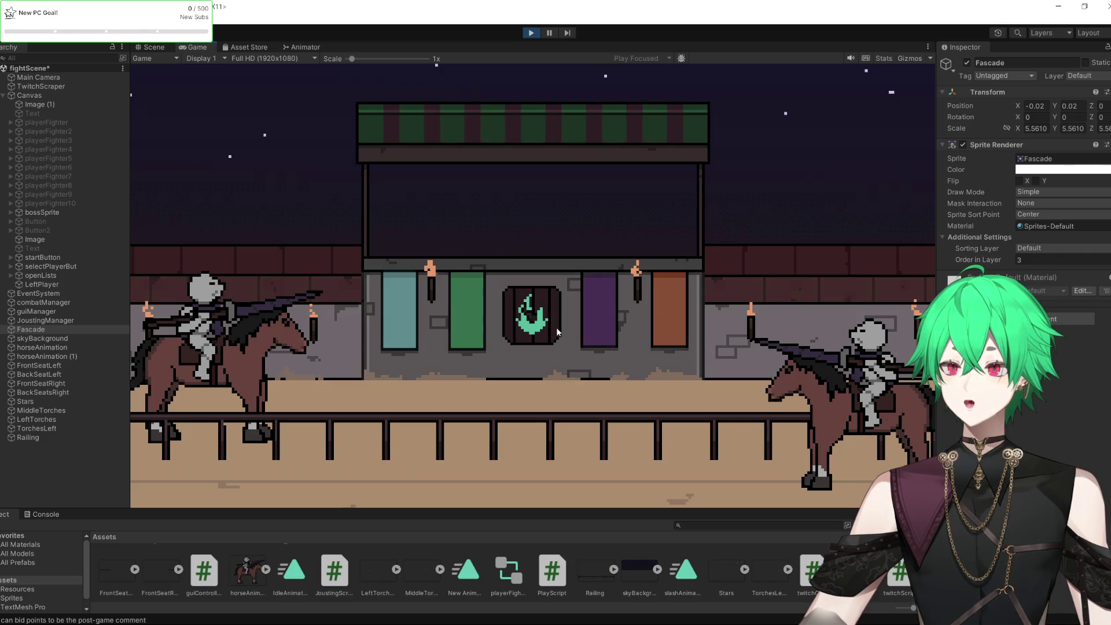
Stop the Unity game preview and switch to the ExportThingy canvas in Clip Studio Paint
left_click(528, 36)
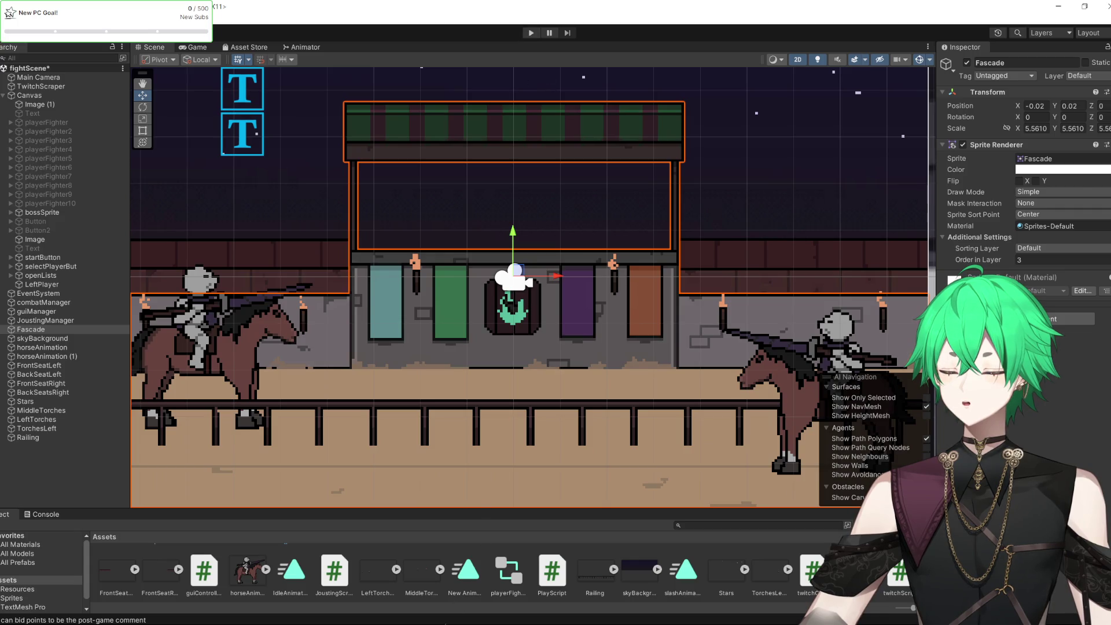
key("alt+Tab")
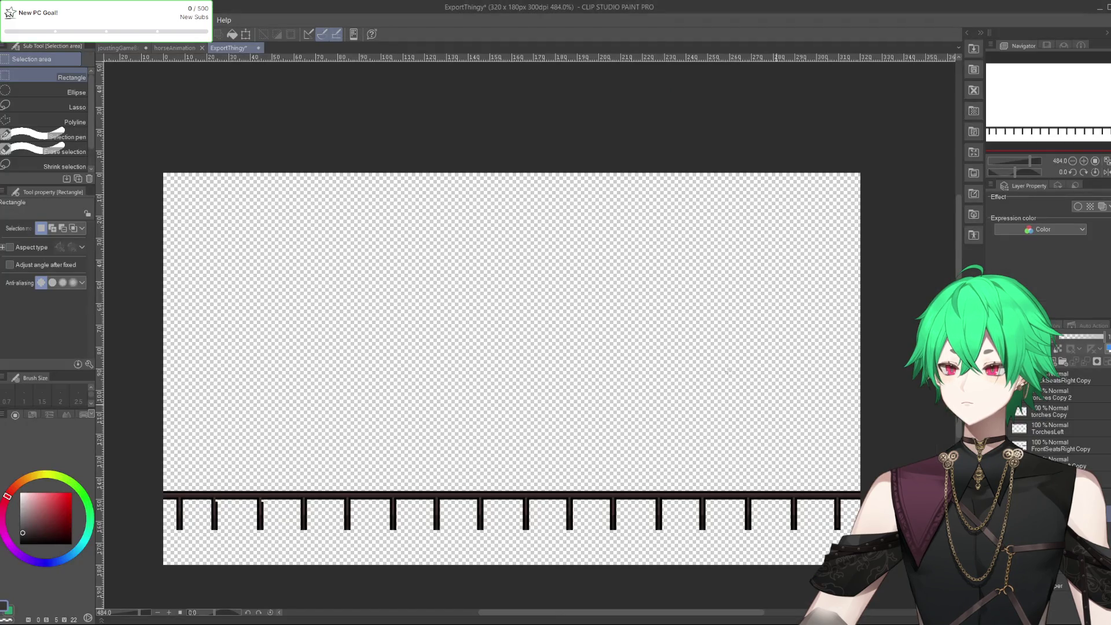
Look over the joustingGameBg booth and railing artwork at several zoom levels, then return to Unity
left_click(121, 48)
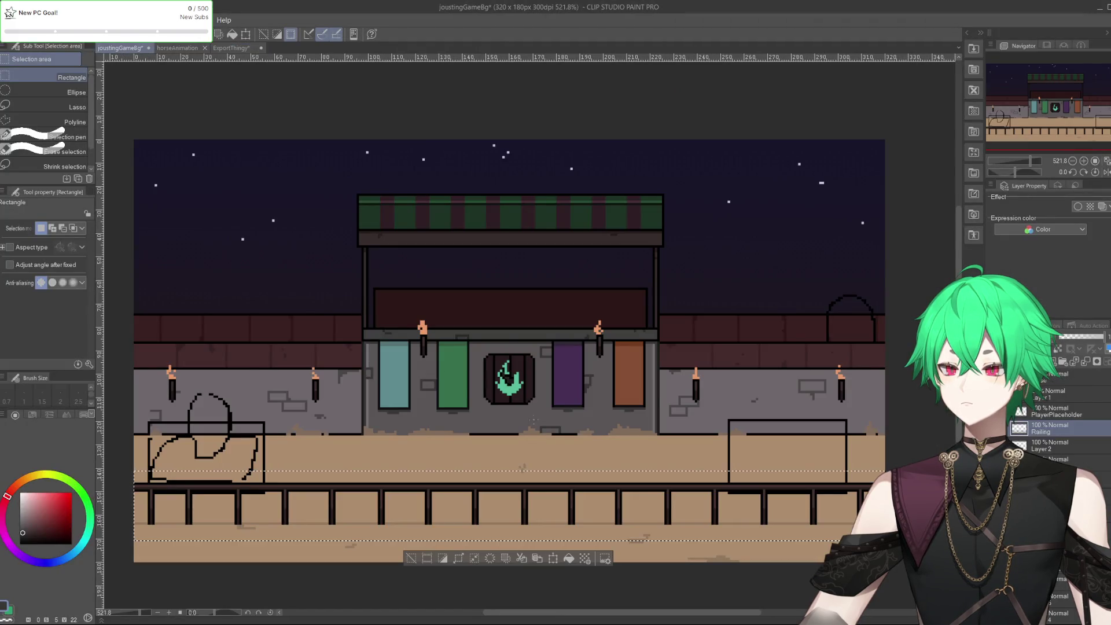
scroll(533, 420, "up", 4)
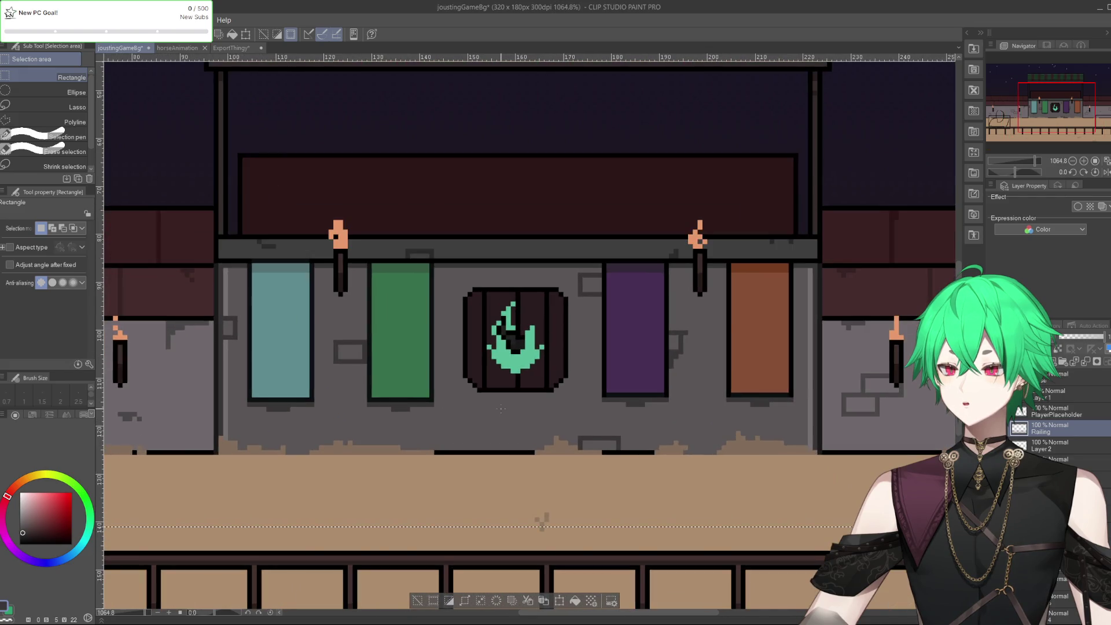
scroll(568, 309, "down", 2)
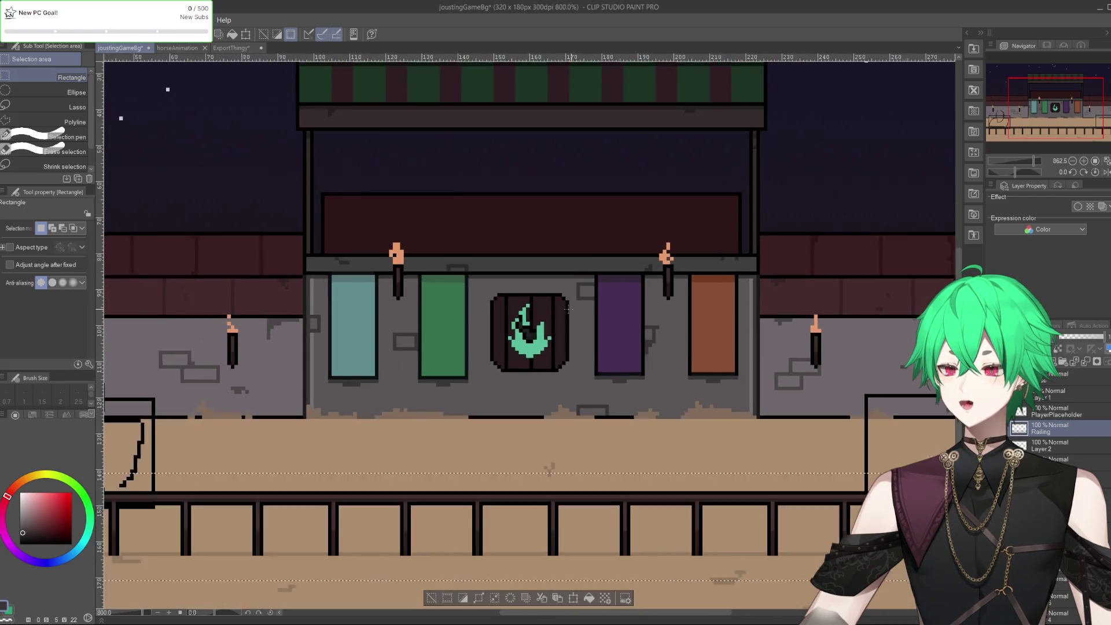
scroll(568, 308, "down", 4)
scroll(437, 268, "up", 5)
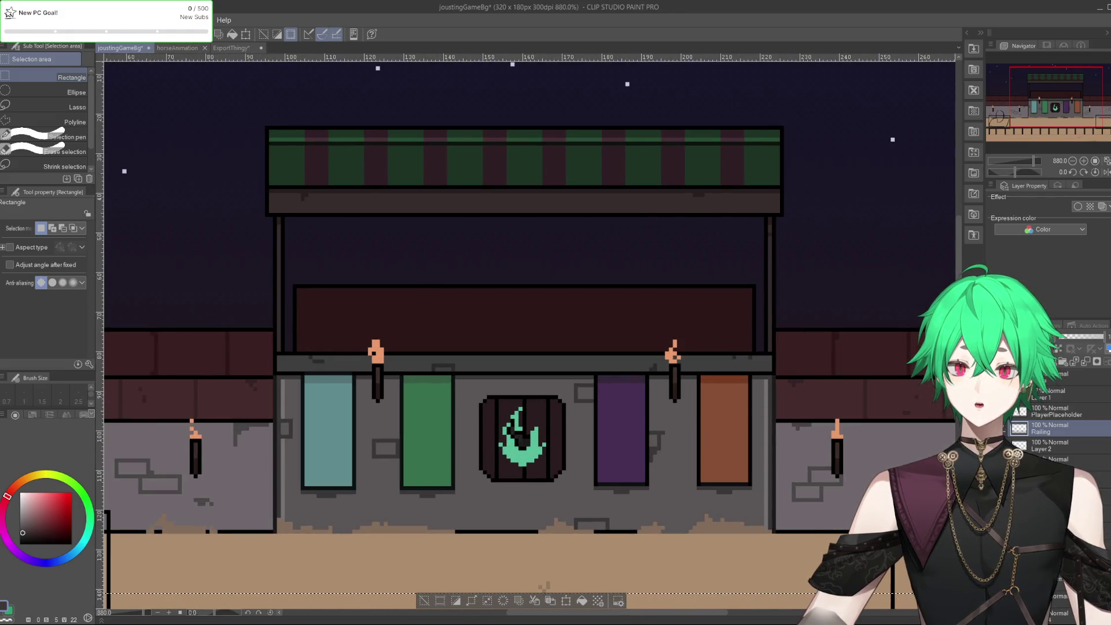
scroll(626, 355, "down", 4)
scroll(626, 354, "up", 4)
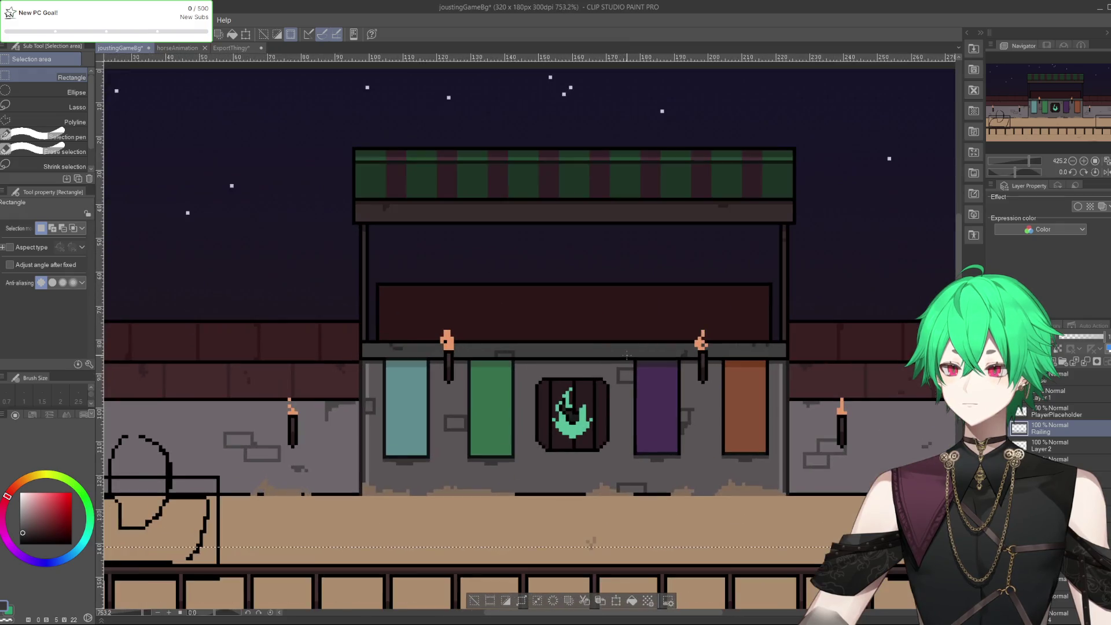
scroll(625, 355, "down", 4)
scroll(627, 397, "up", 4)
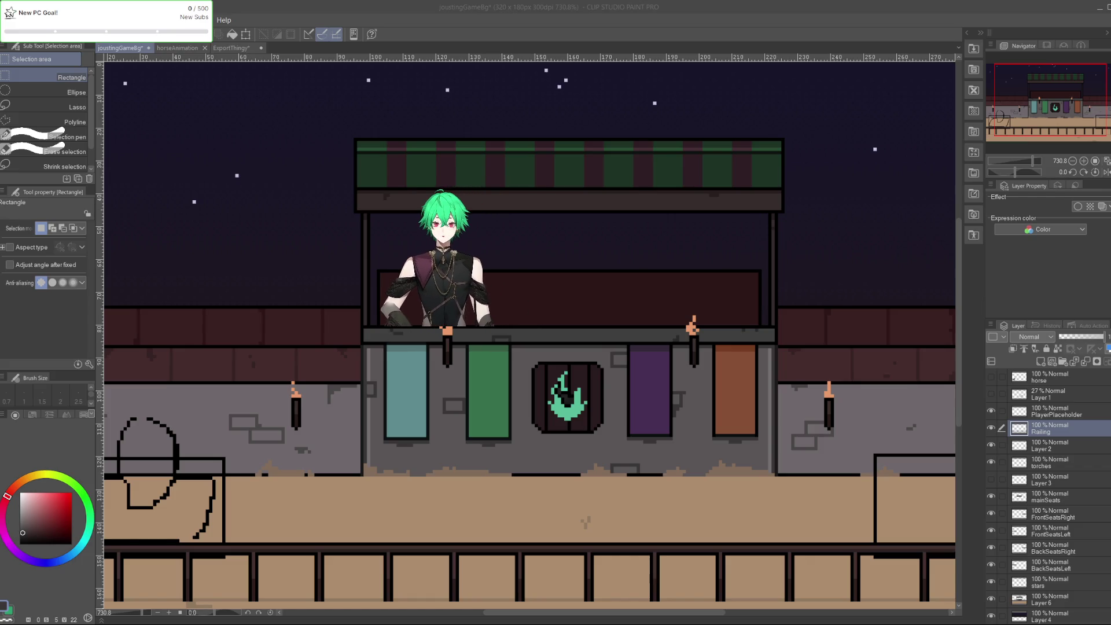
key("alt+Tab")
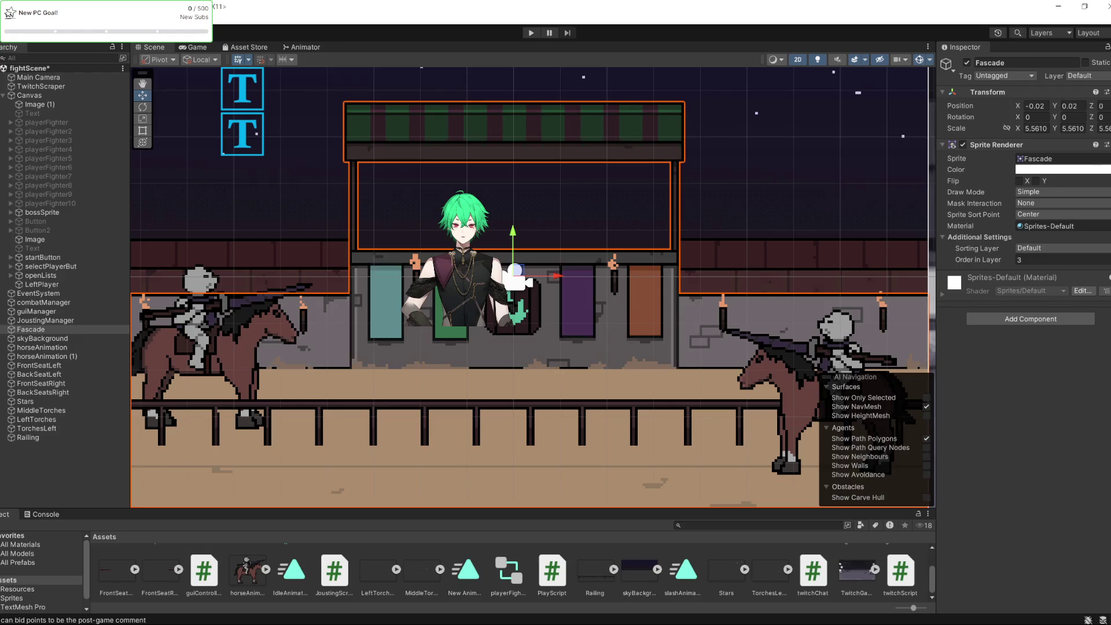
Run the jousting scene in Play mode with both riders, then check it in the Scene tab
left_click(531, 33)
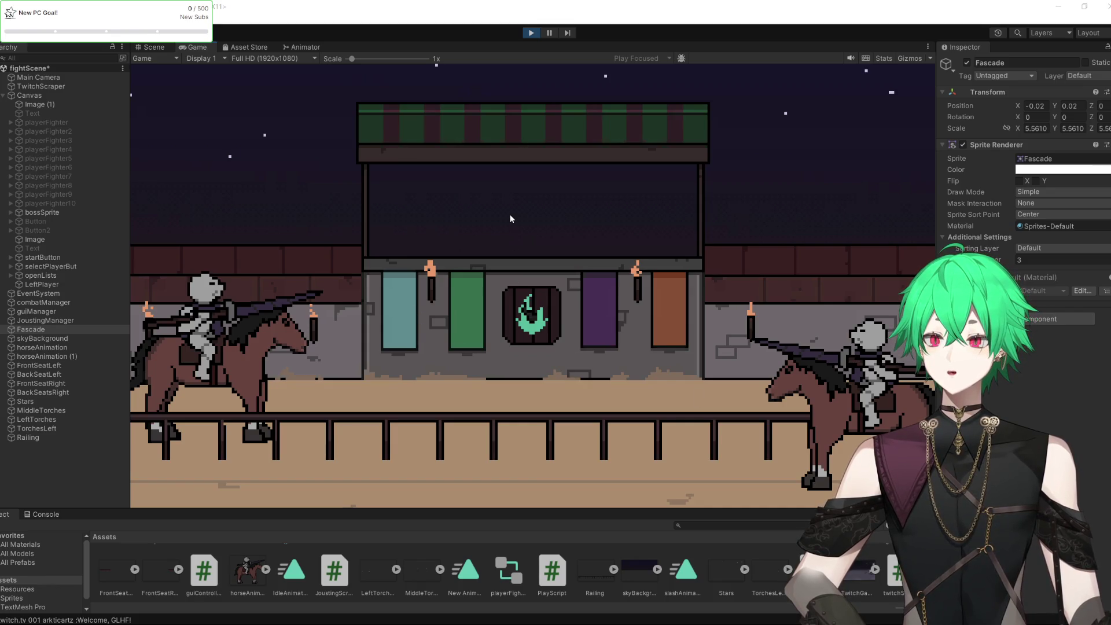
left_click(149, 47)
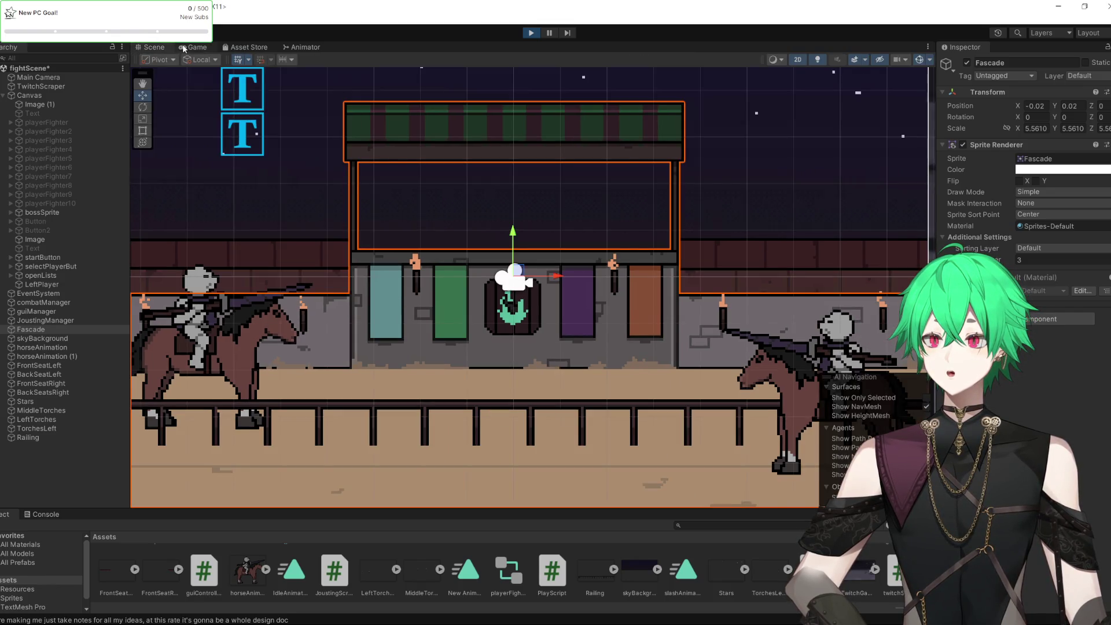
Watch the arena run in the Game view, then exit Play mode
left_click(185, 48)
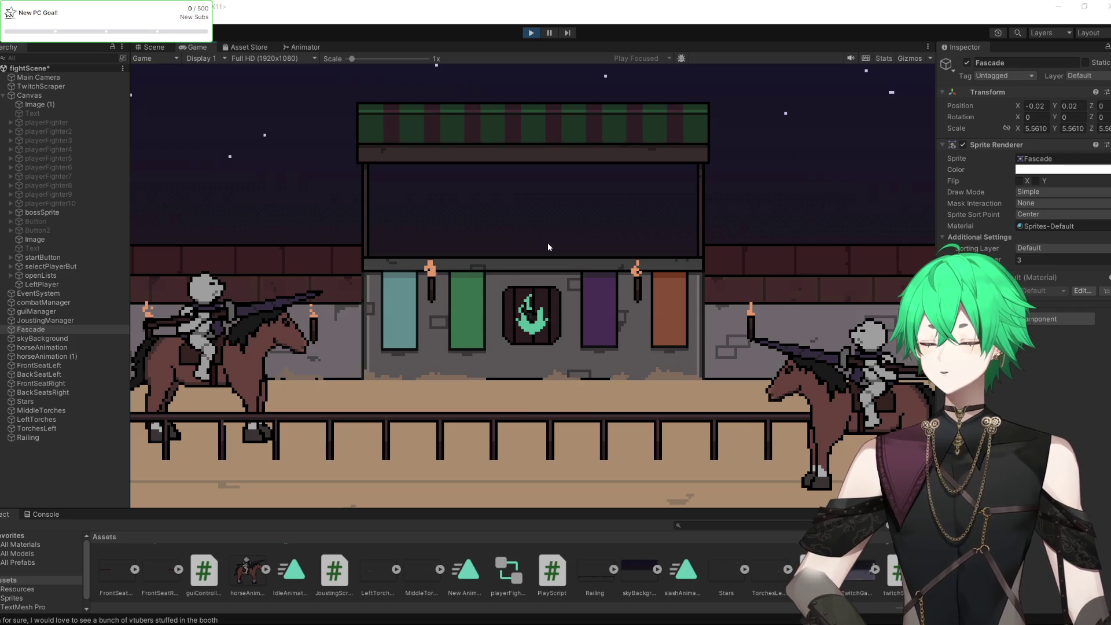
left_click(530, 37)
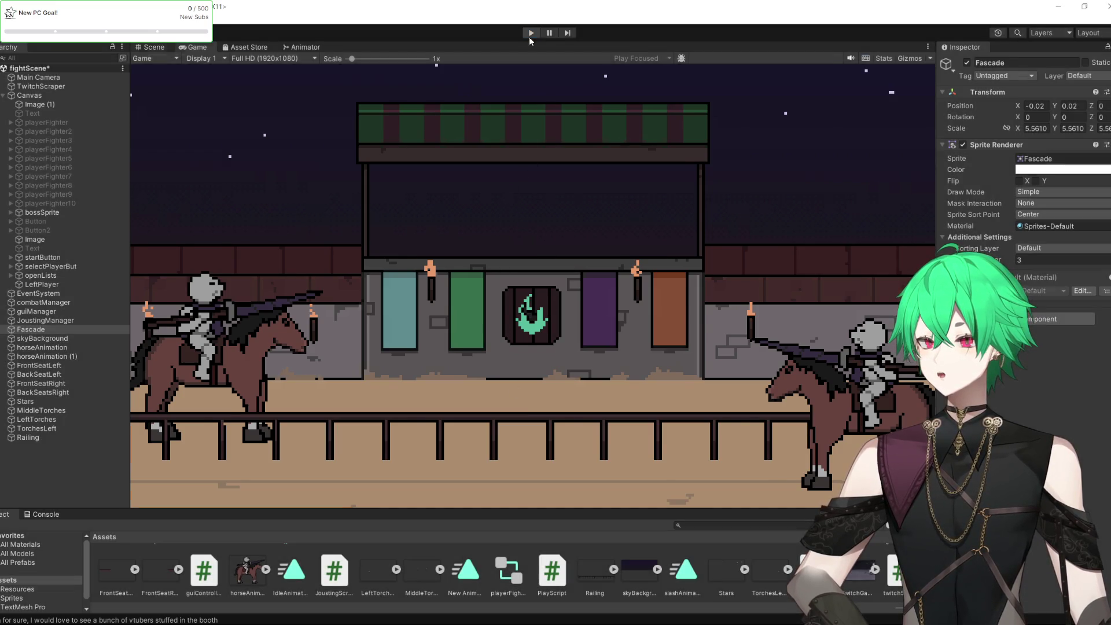
Deselect the Fascade booth sprite and zoom in on the arena layout in the Scene view
scroll(768, 261, "down", 3)
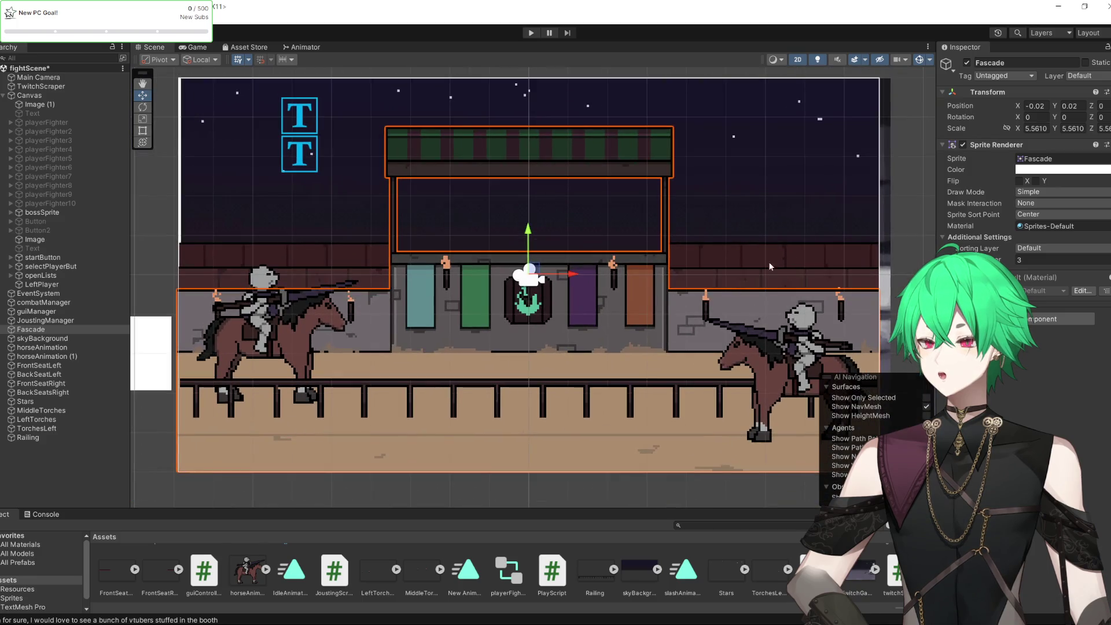
left_click(909, 215)
scroll(480, 248, "up", 5)
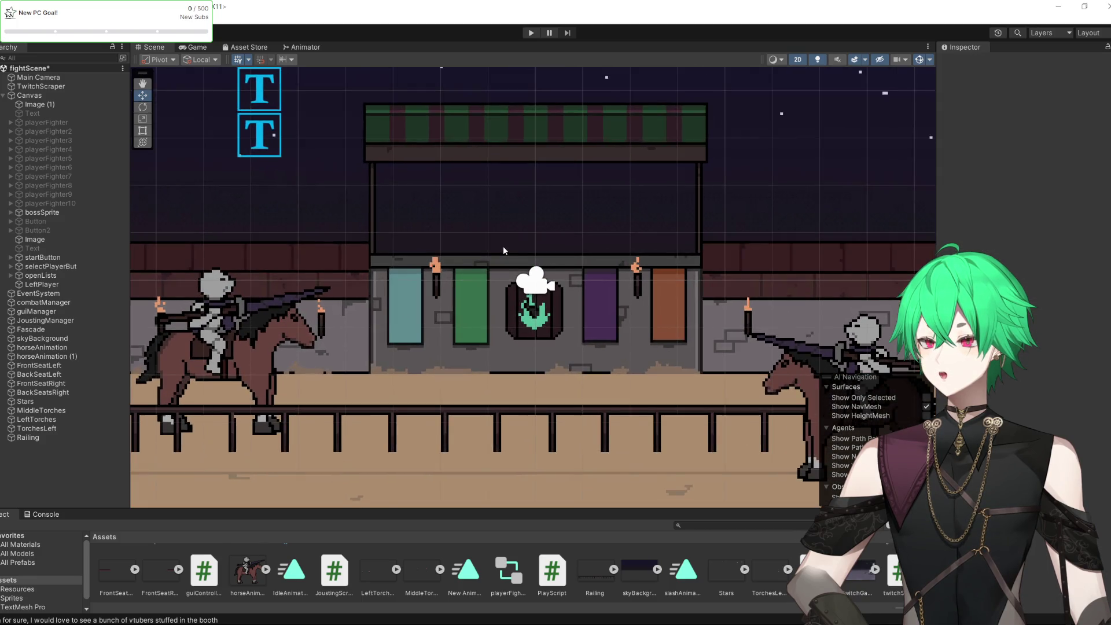
scroll(518, 242, "up", 1)
scroll(523, 236, "up", 1)
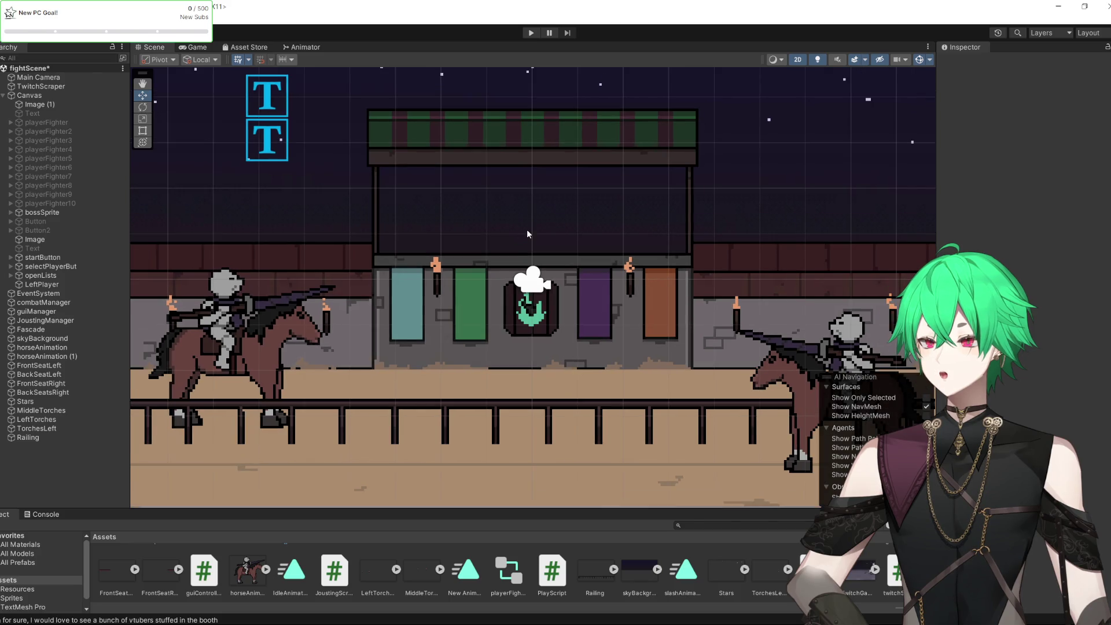
scroll(527, 234, "up", 1)
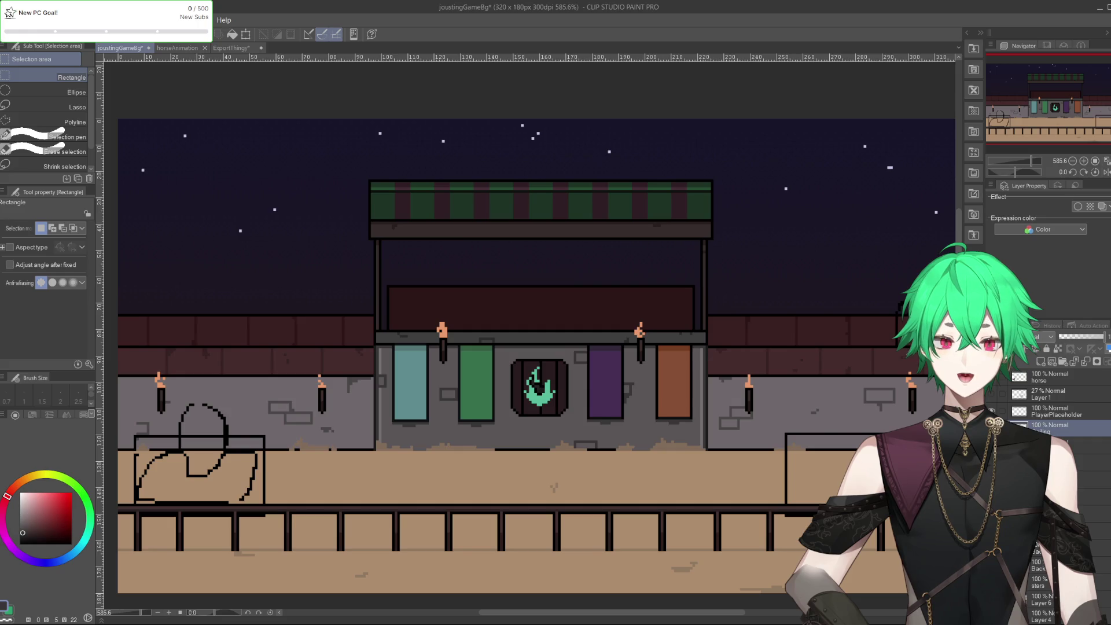
Select the booth's counter area in joustingGameBg, then cycle through the tabs and end on ExportThingy
scroll(1059, 439, "down", 1)
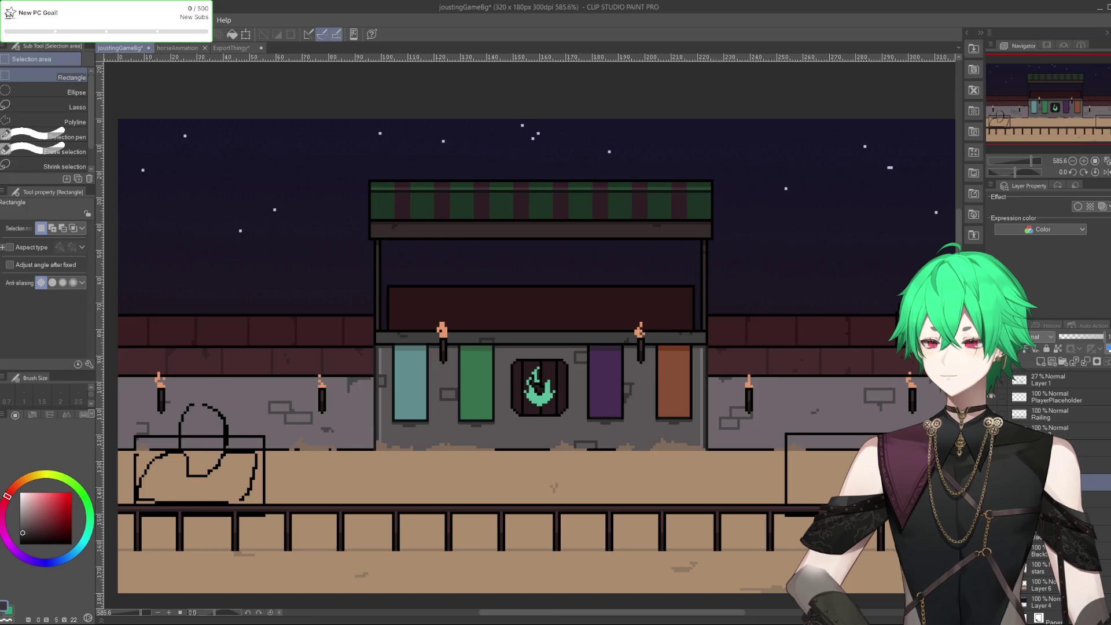
left_click_drag(347, 238, 723, 388)
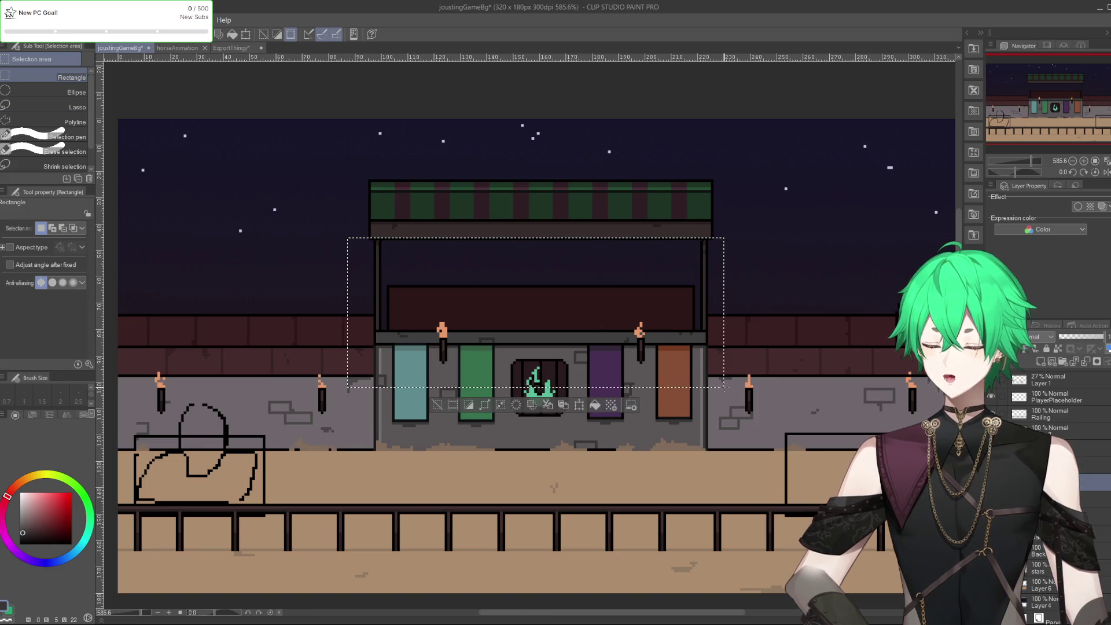
left_click(222, 48)
left_click(196, 49)
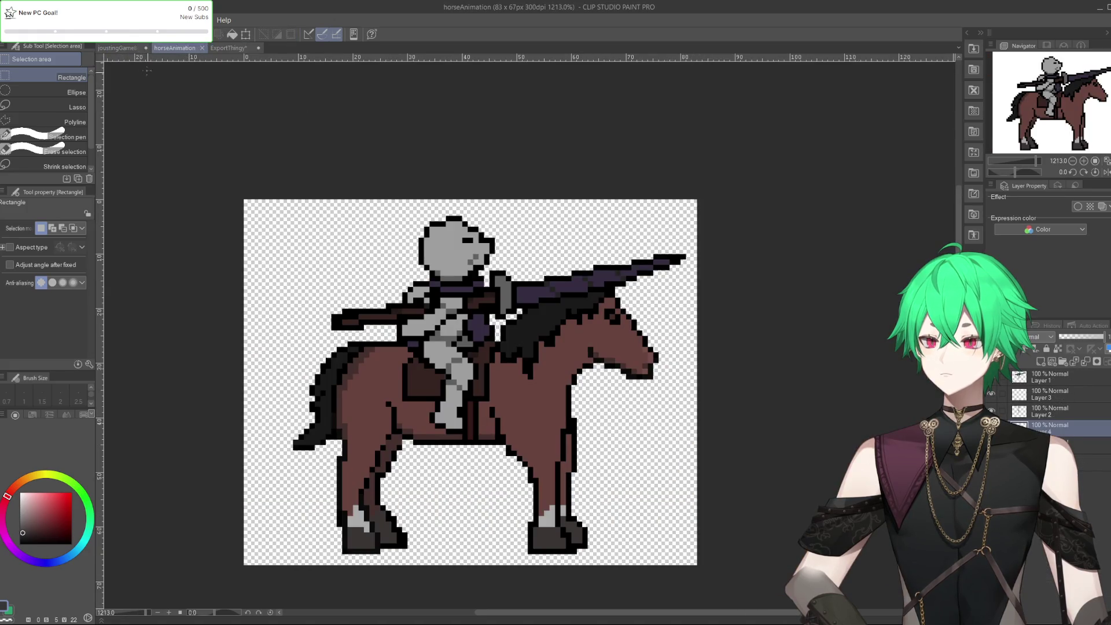
left_click(123, 49)
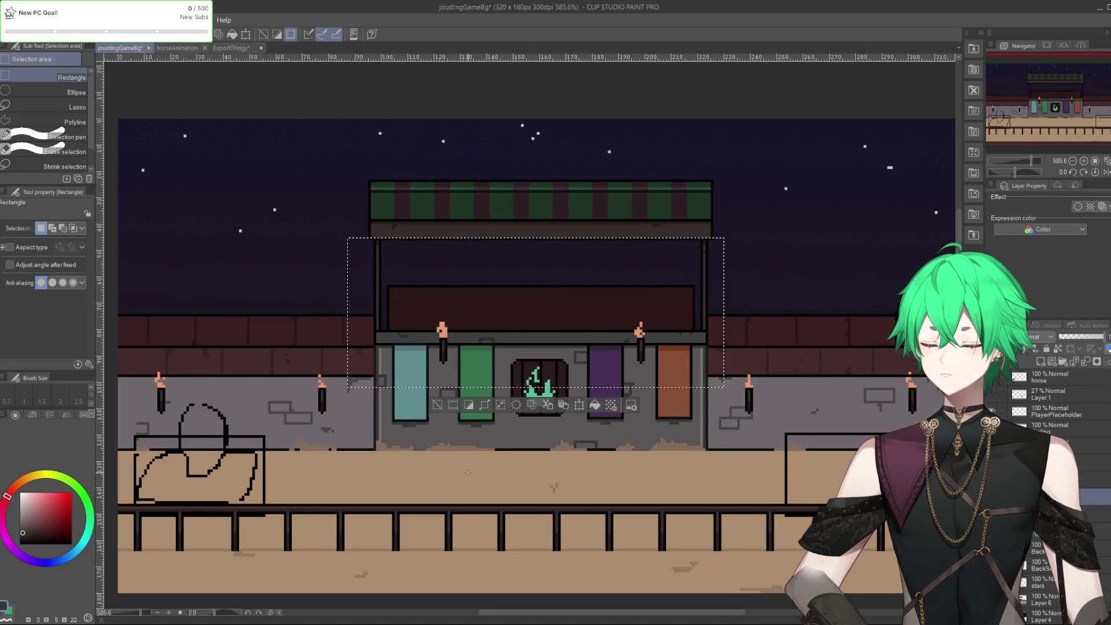
left_click(197, 48)
left_click(226, 48)
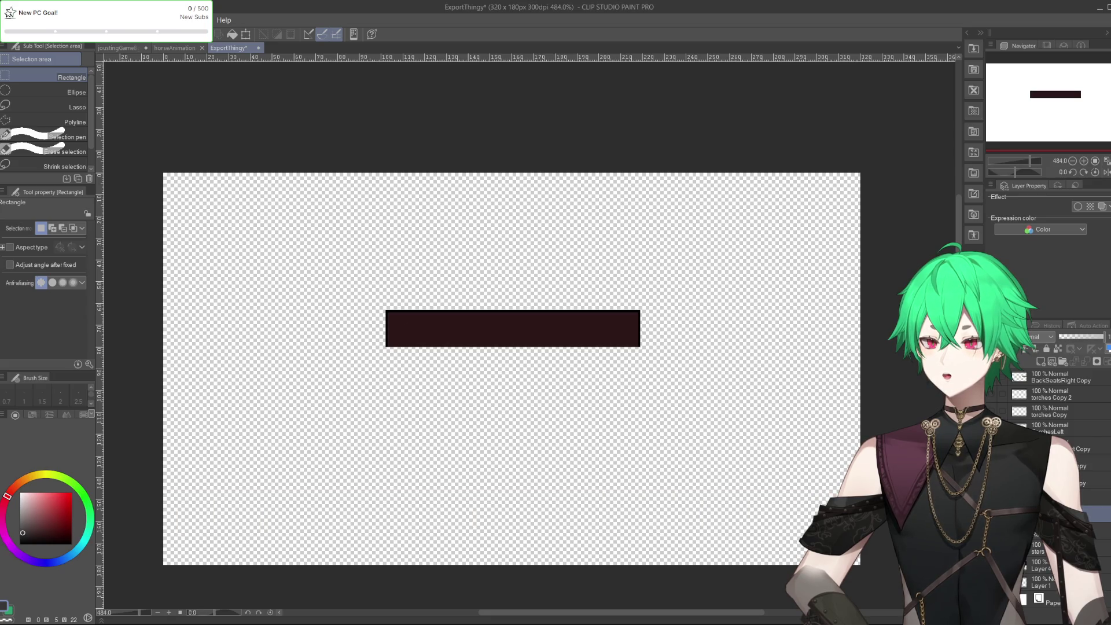
Export the ExportThingy dark bar layer as a PNG at 100% scale, then return to joustingGameBg
left_click(11, 19)
mouse_move(32, 154)
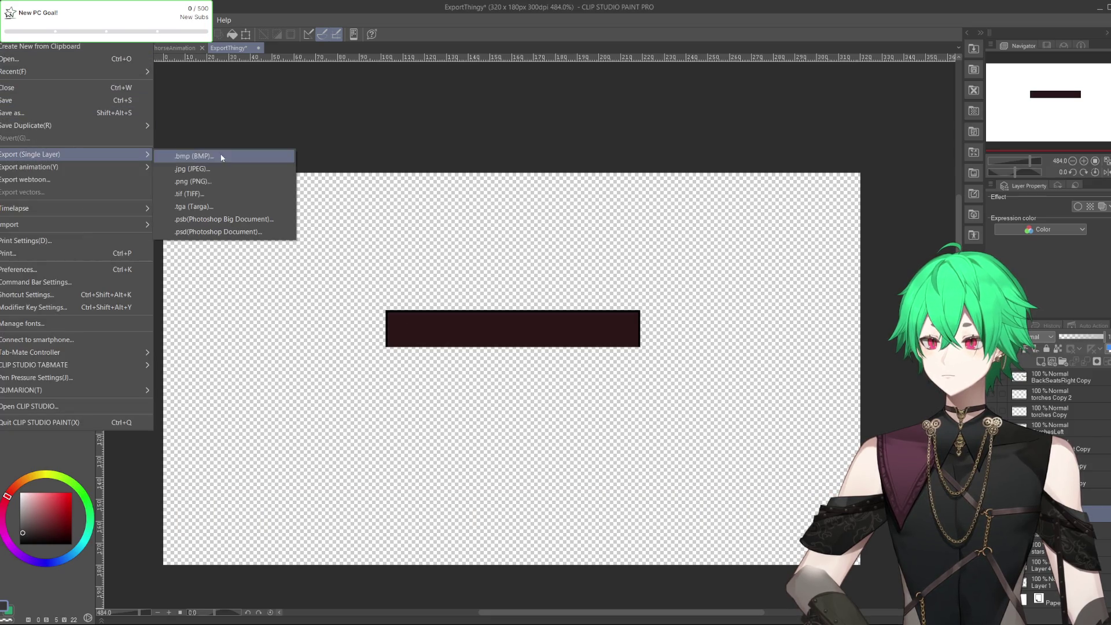
left_click(232, 184)
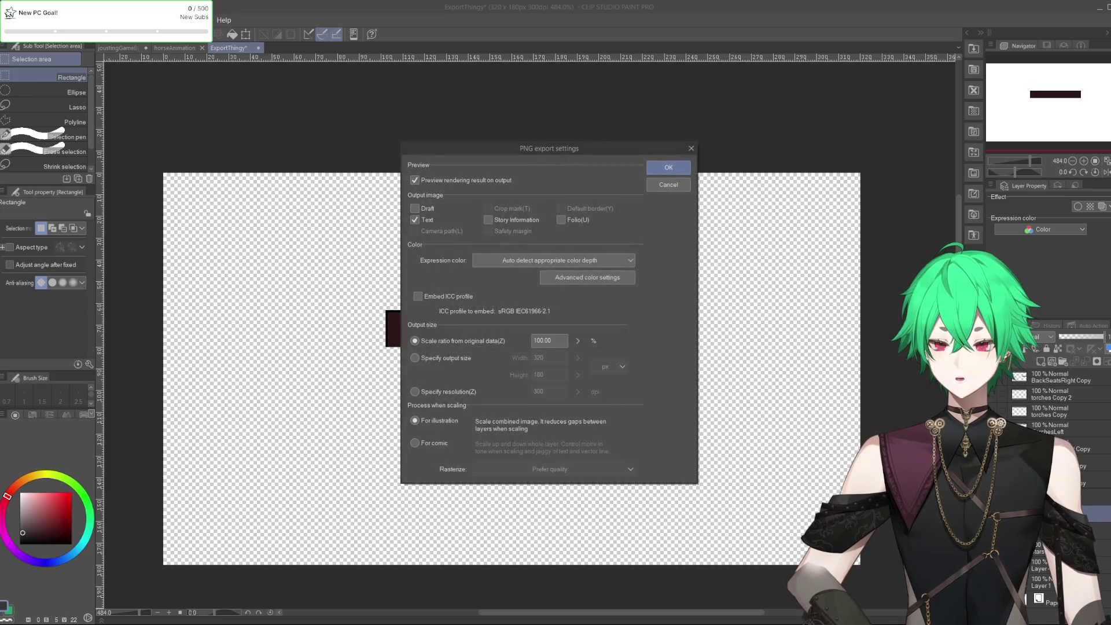
key("Return")
left_click(694, 217)
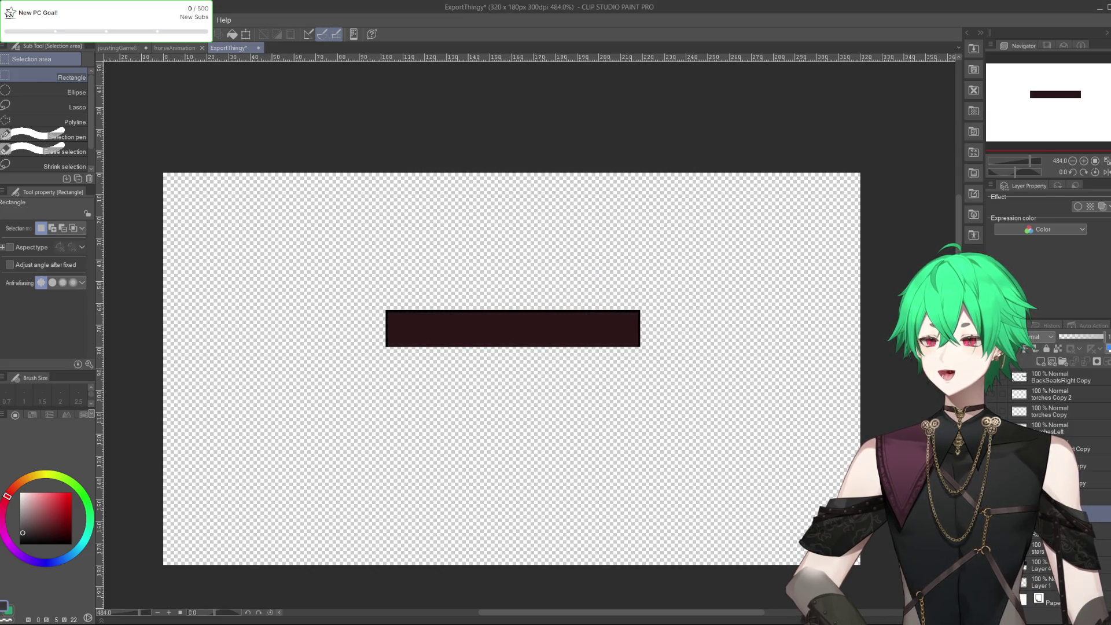
left_click(118, 48)
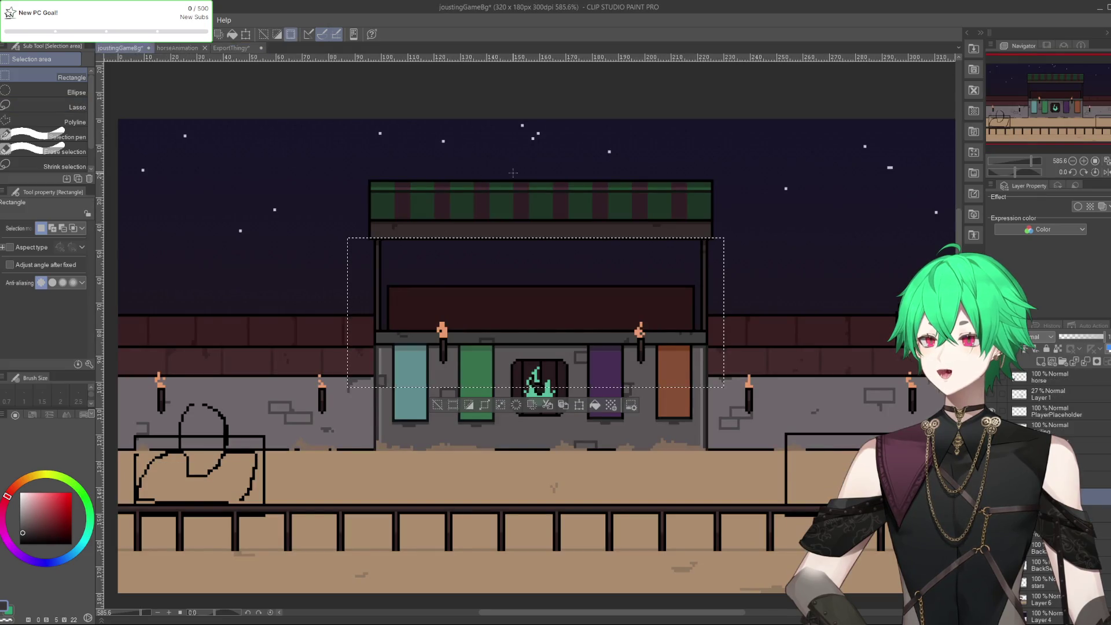
Clear the booth selection in joustingGameBg, check horseAnimation, and zoom out slightly
key("ctrl+d")
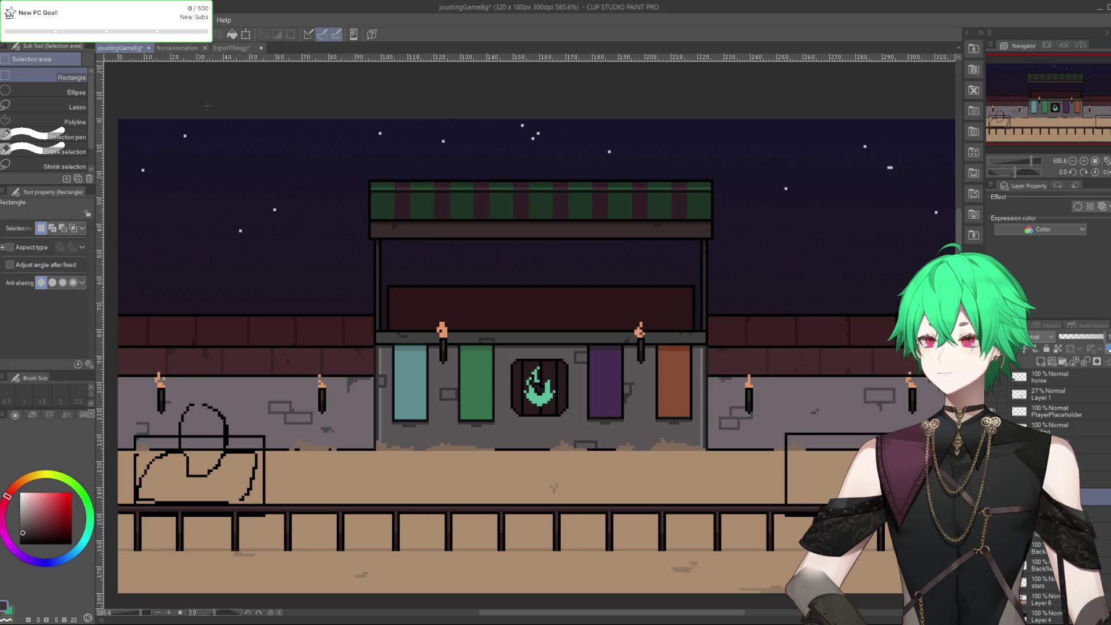
left_click(182, 48)
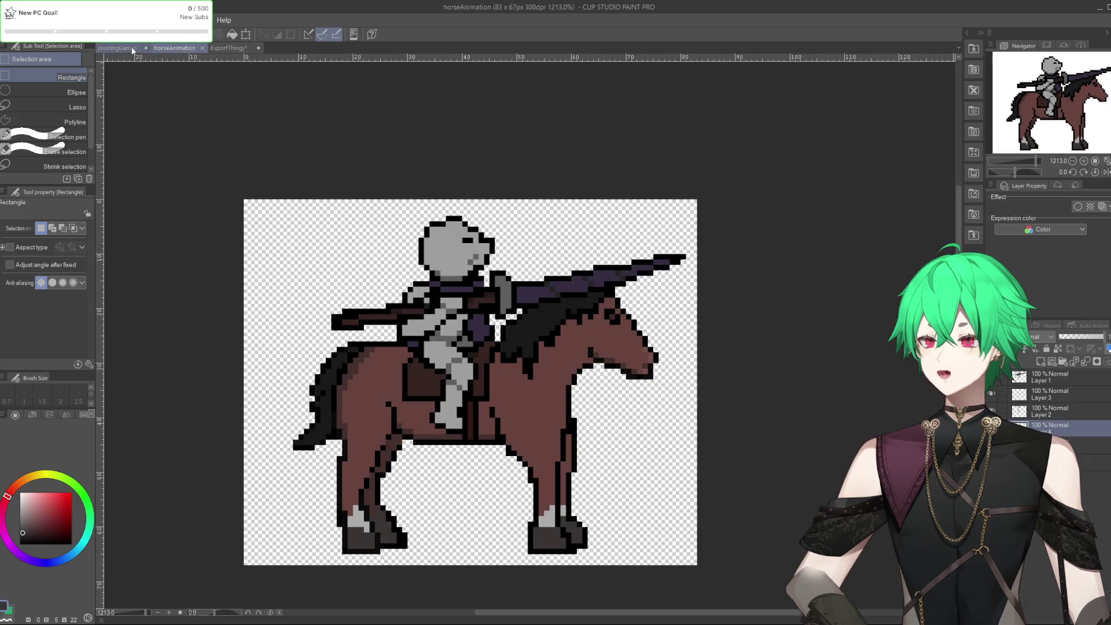
left_click(121, 48)
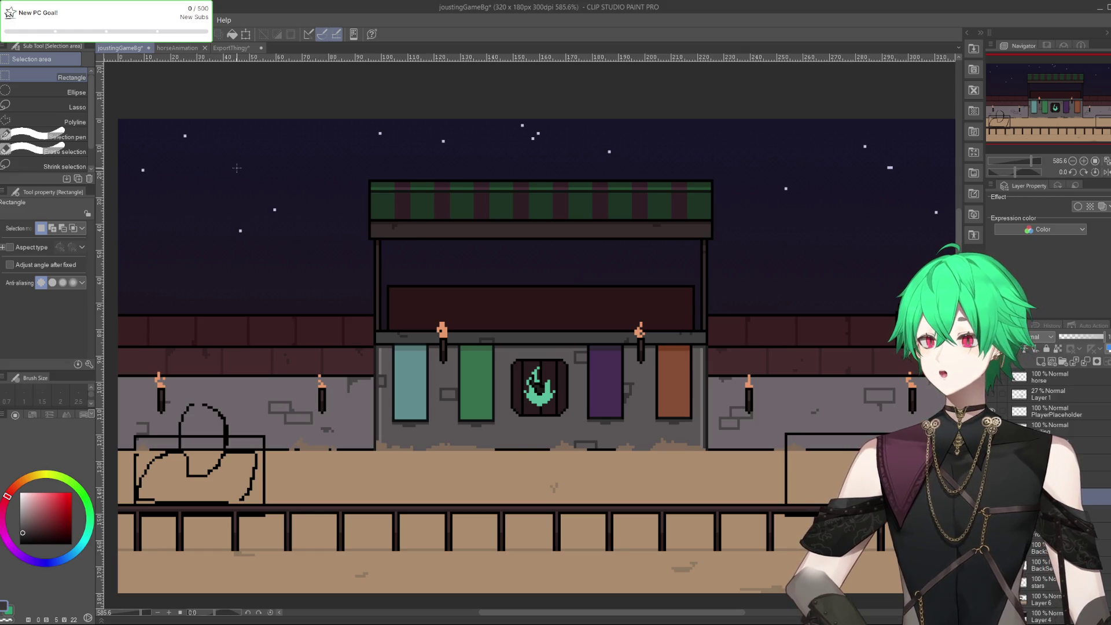
scroll(238, 171, "down", 2)
scroll(240, 177, "up", 1)
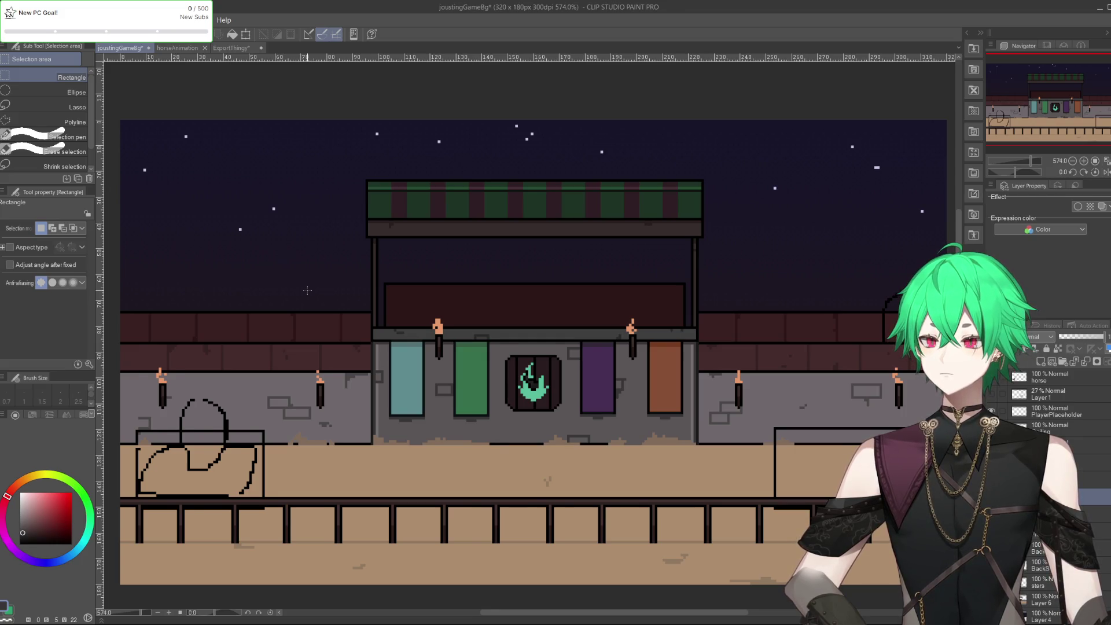
scroll(307, 290, "down", 1)
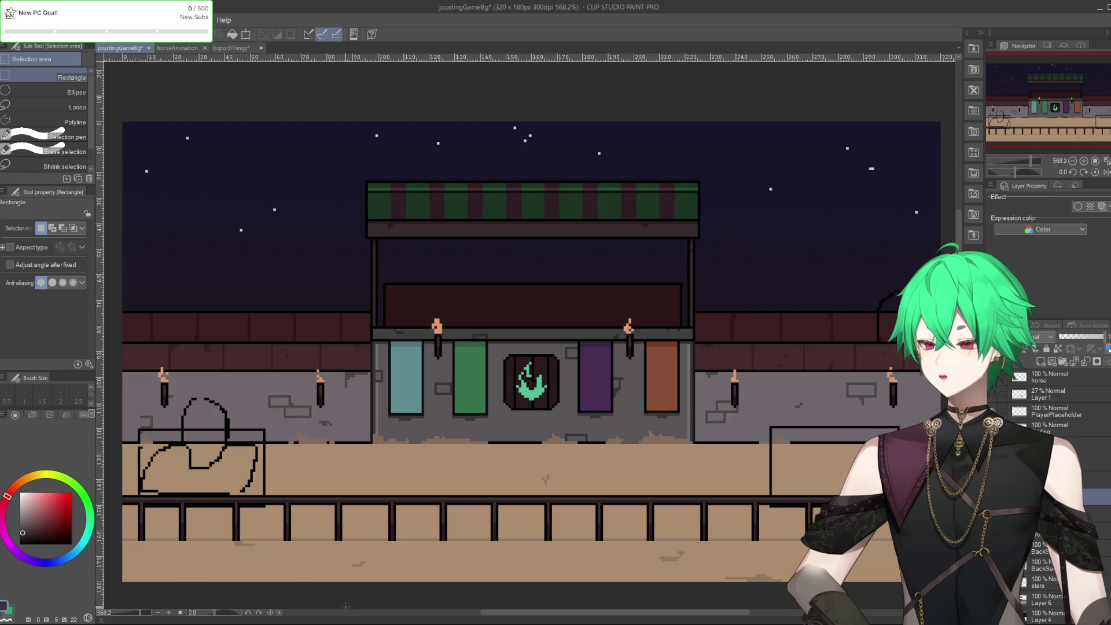
key("alt+Tab")
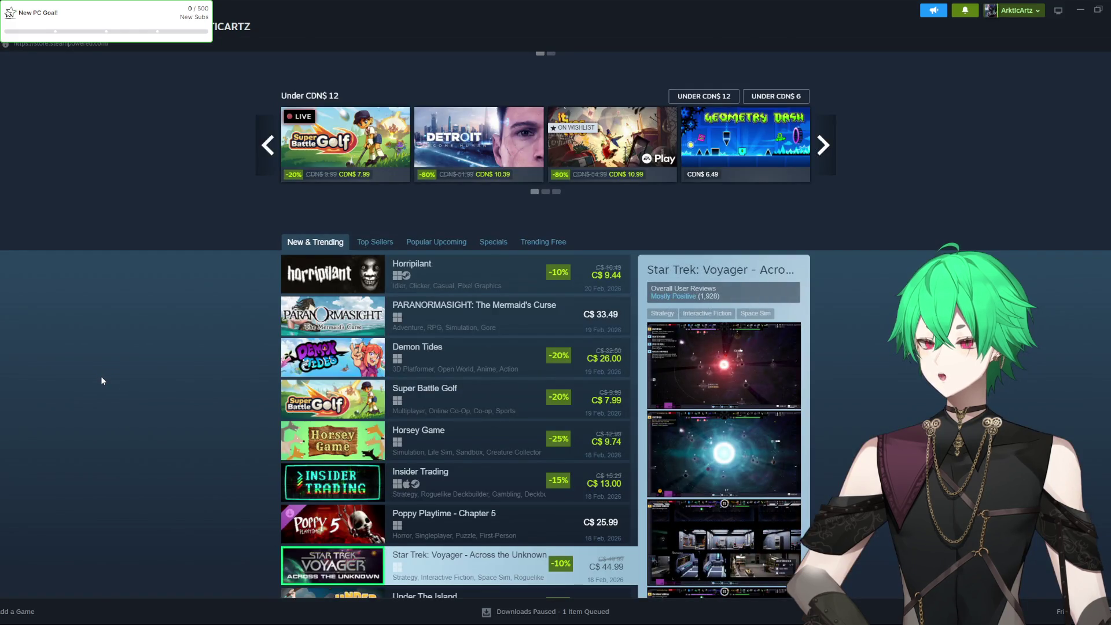
Search the Steam store for 'dig a whole', then correct the search to 'dig a hole'
scroll(144, 382, "up", 10)
left_click(613, 65)
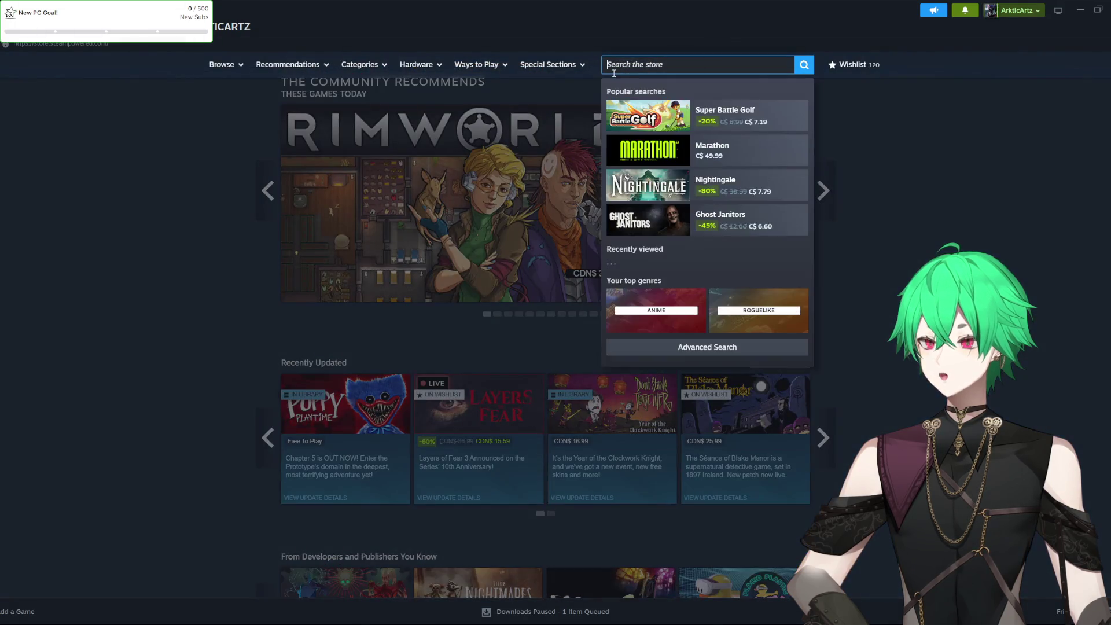
type("dig a whole")
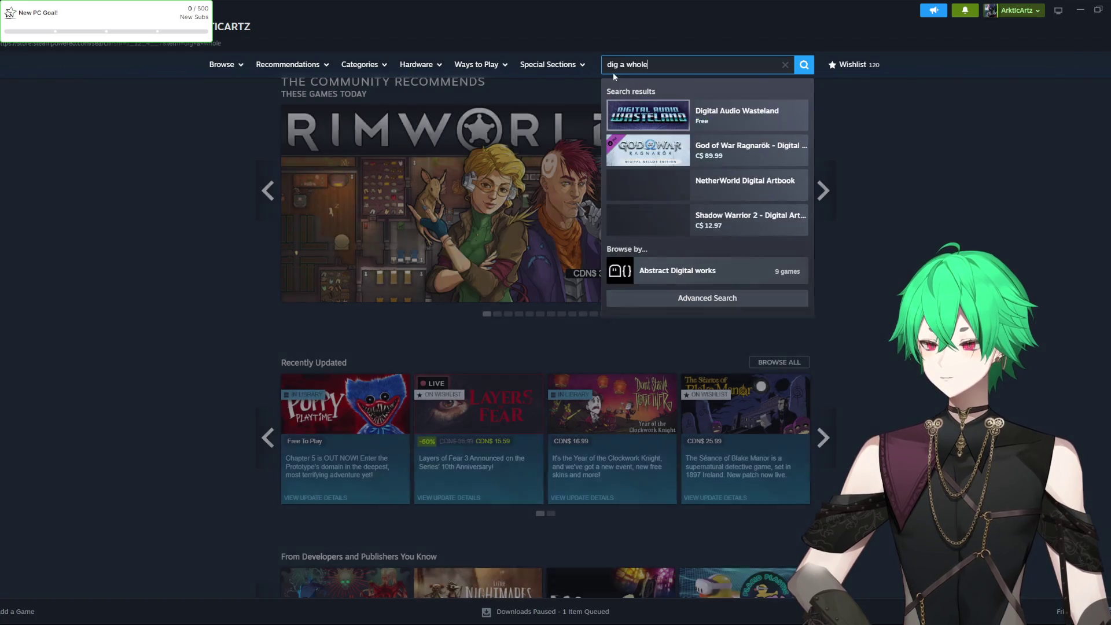
key("Return")
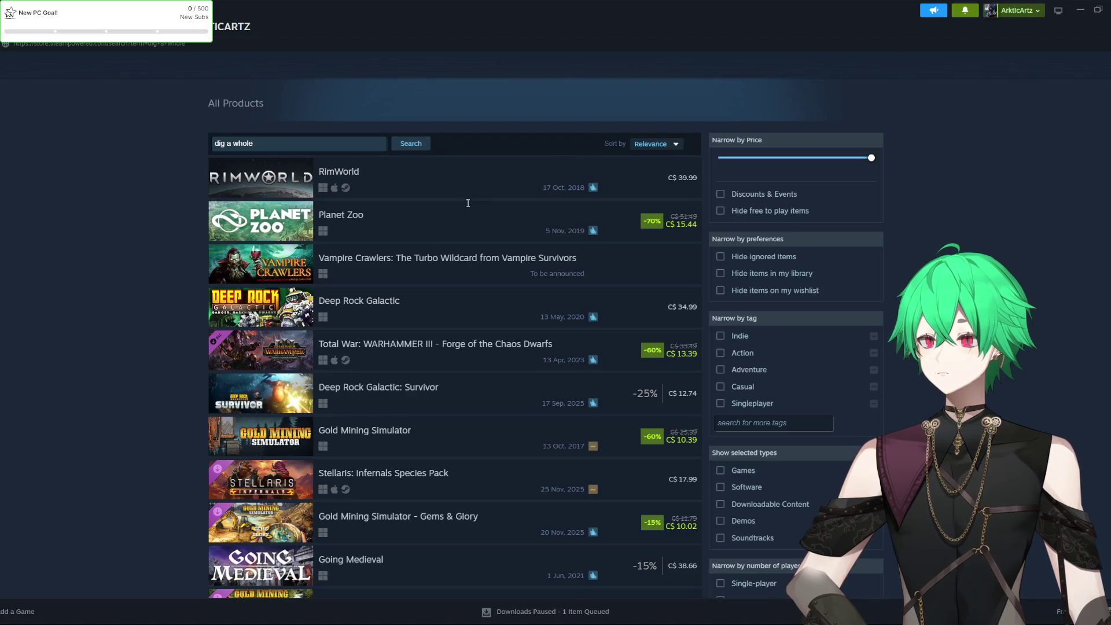
scroll(459, 218, "down", 5)
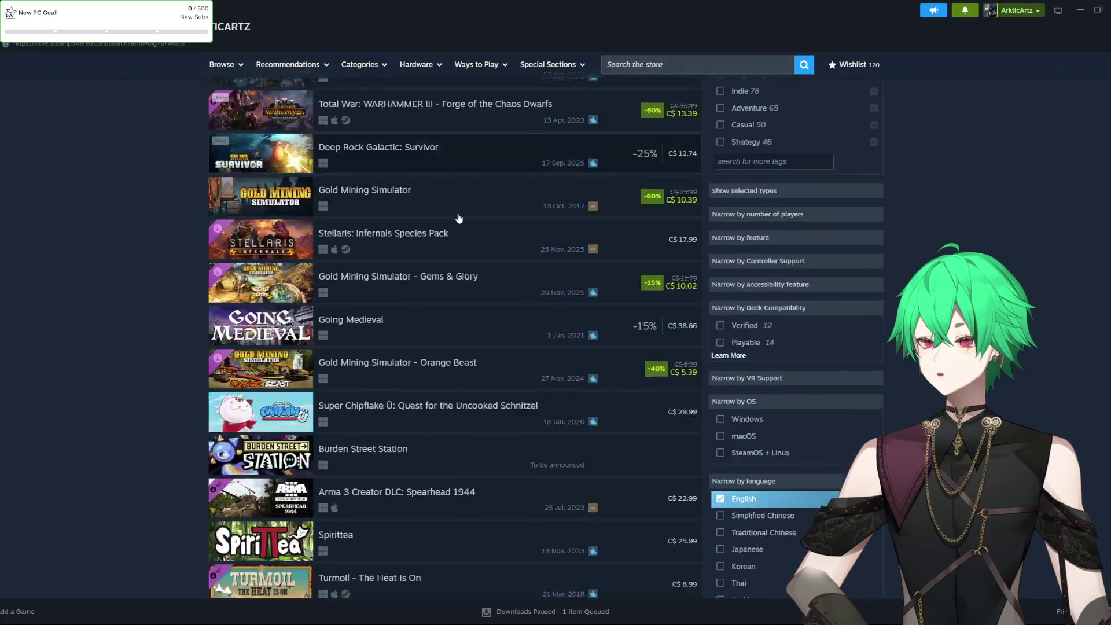
scroll(458, 218, "down", 1)
scroll(373, 121, "up", 6)
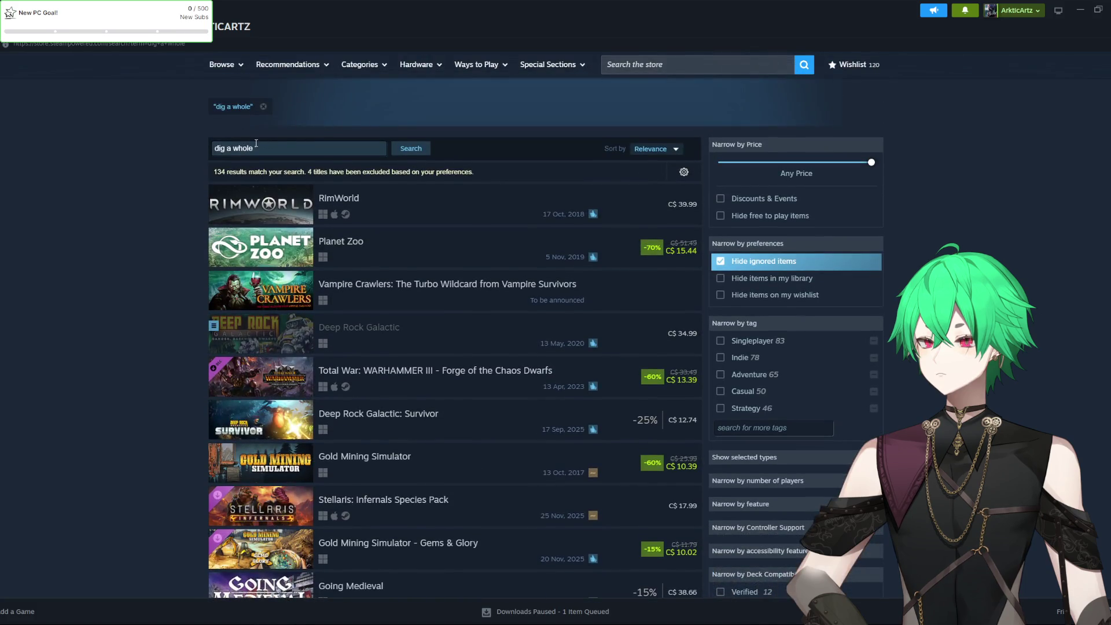
left_click(238, 149)
key("BackSpace")
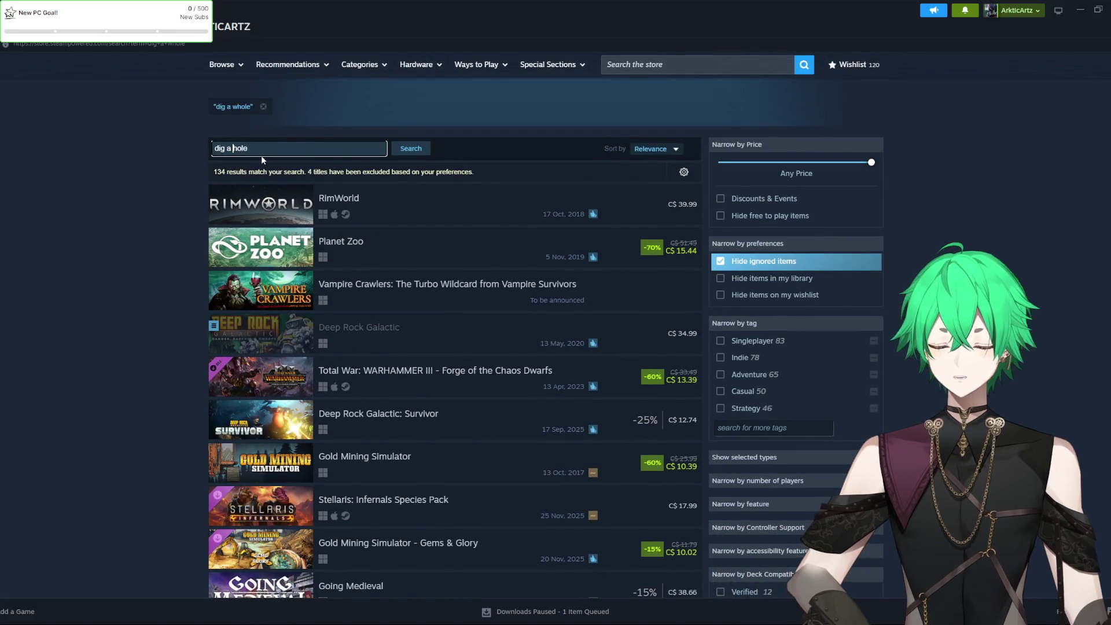
key("Return")
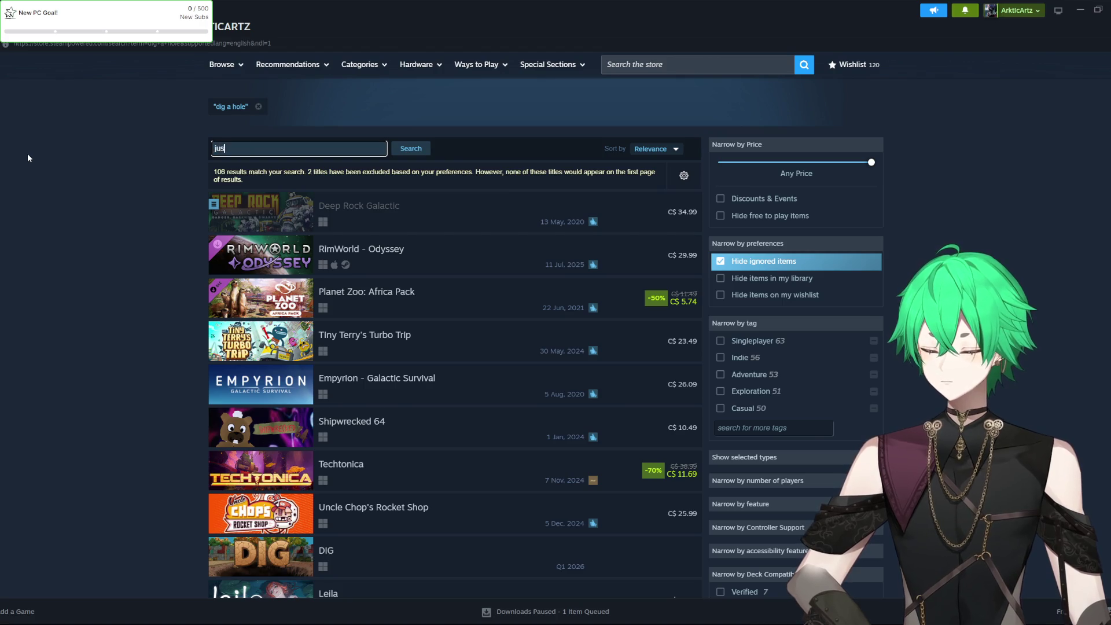
Search the store for 'just dig' and browse the results
type("just dig")
key("Return")
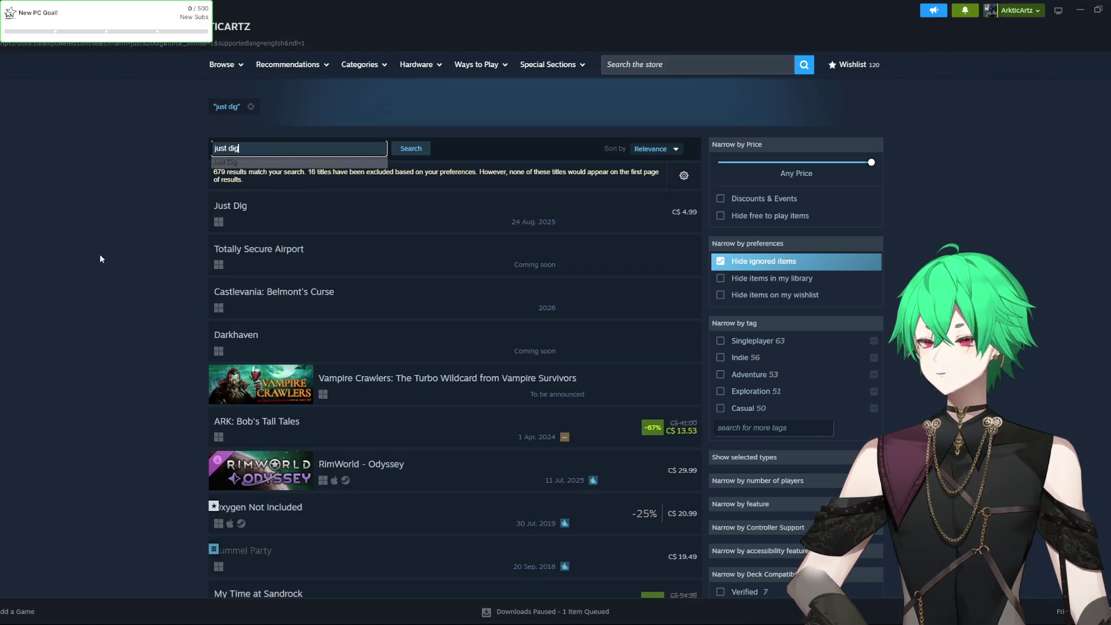
scroll(179, 310, "down", 2)
scroll(279, 214, "up", 2)
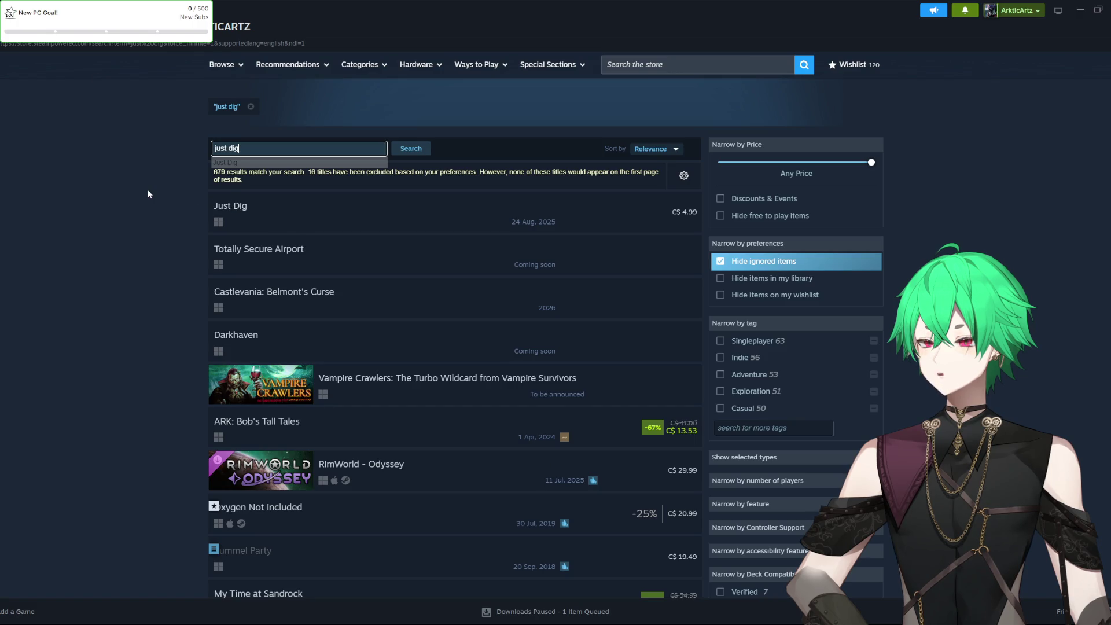
scroll(140, 228, "down", 4)
scroll(150, 236, "up", 1)
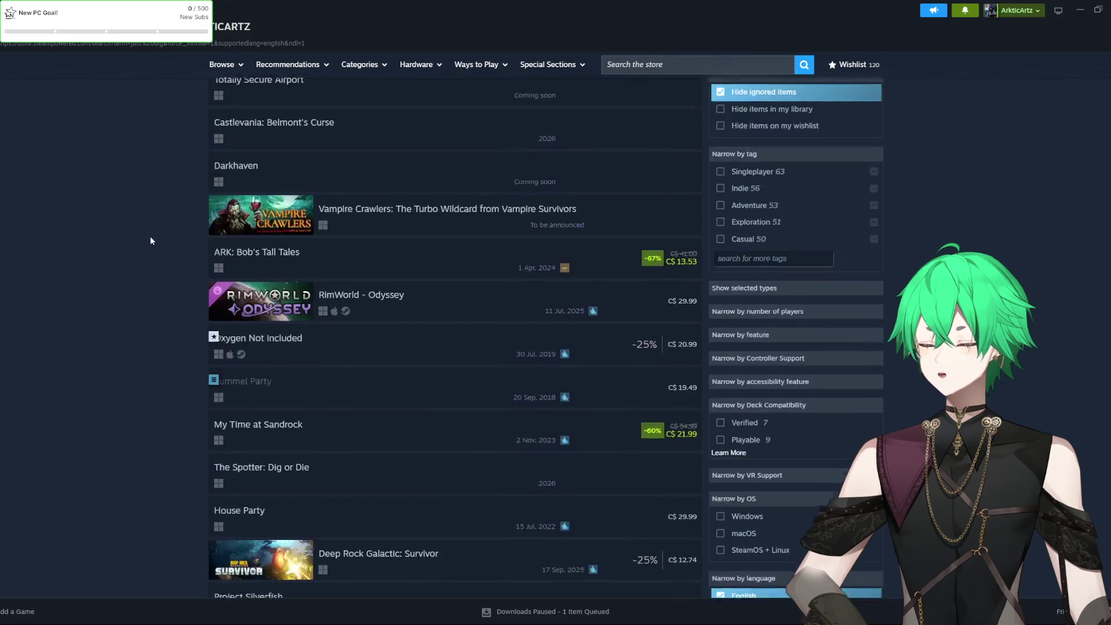
scroll(155, 236, "up", 4)
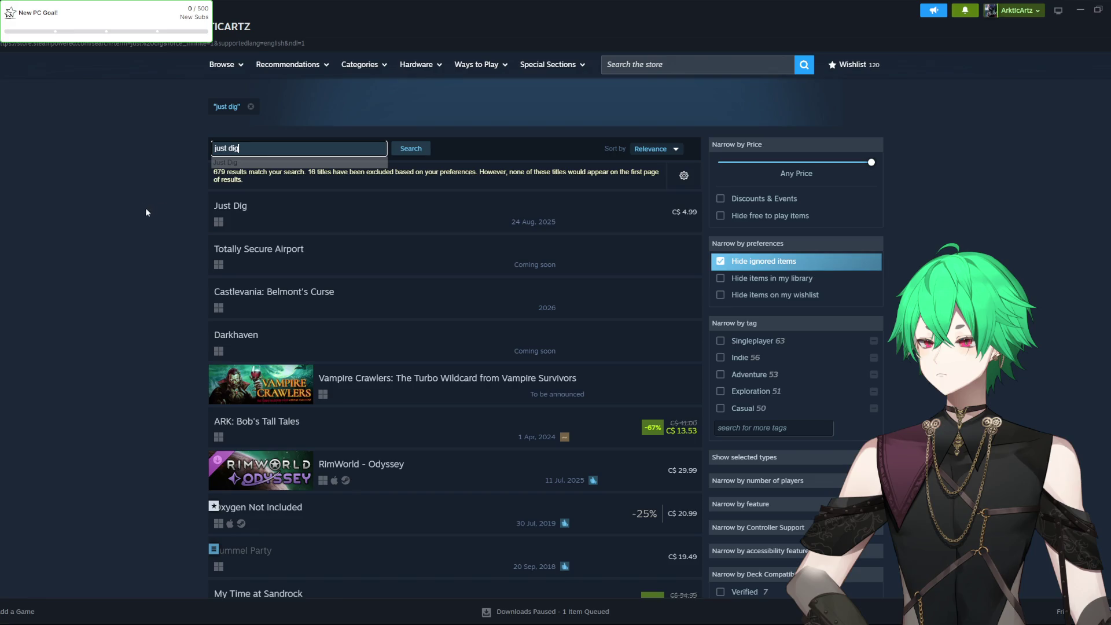
Navigate back to the 'dig a hole' results and open the Excavator Simulator VR page
right_click(148, 189)
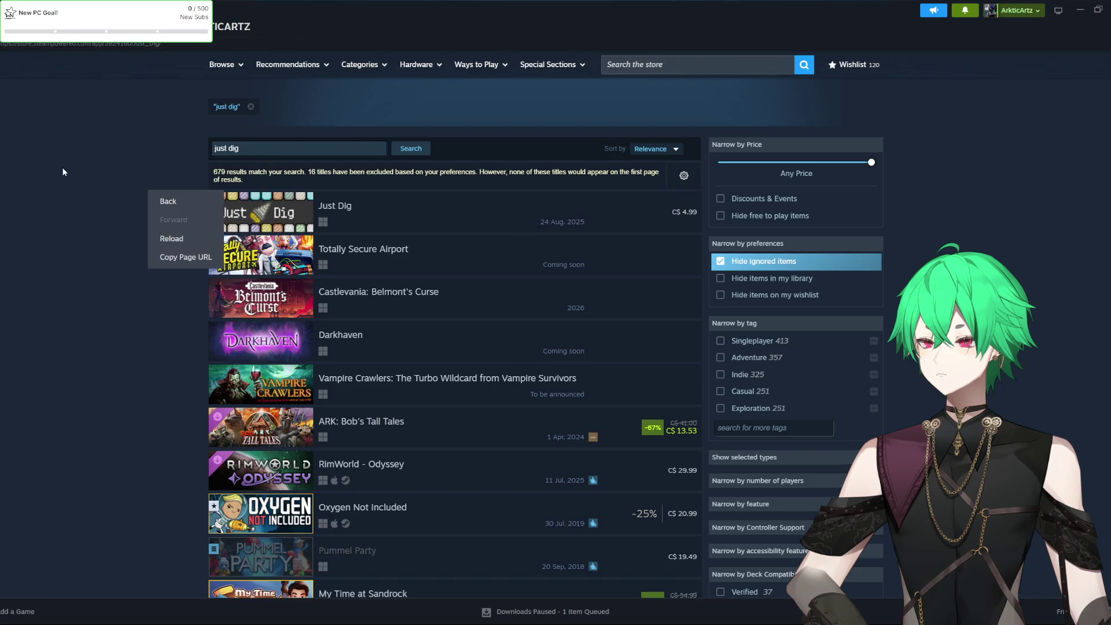
left_click(168, 201)
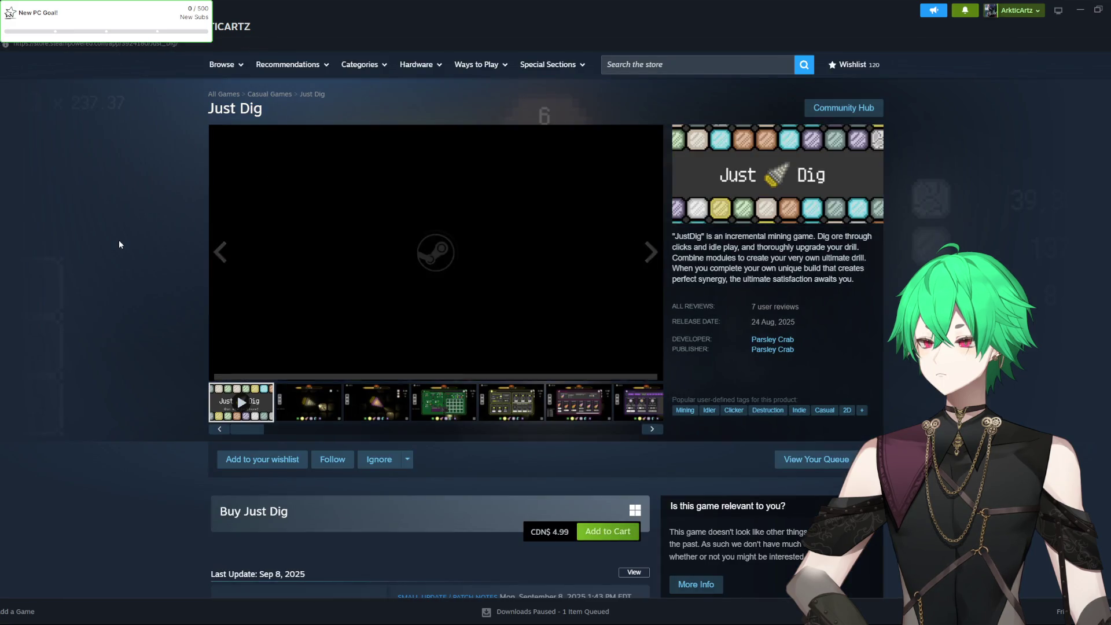
key("alt+Right")
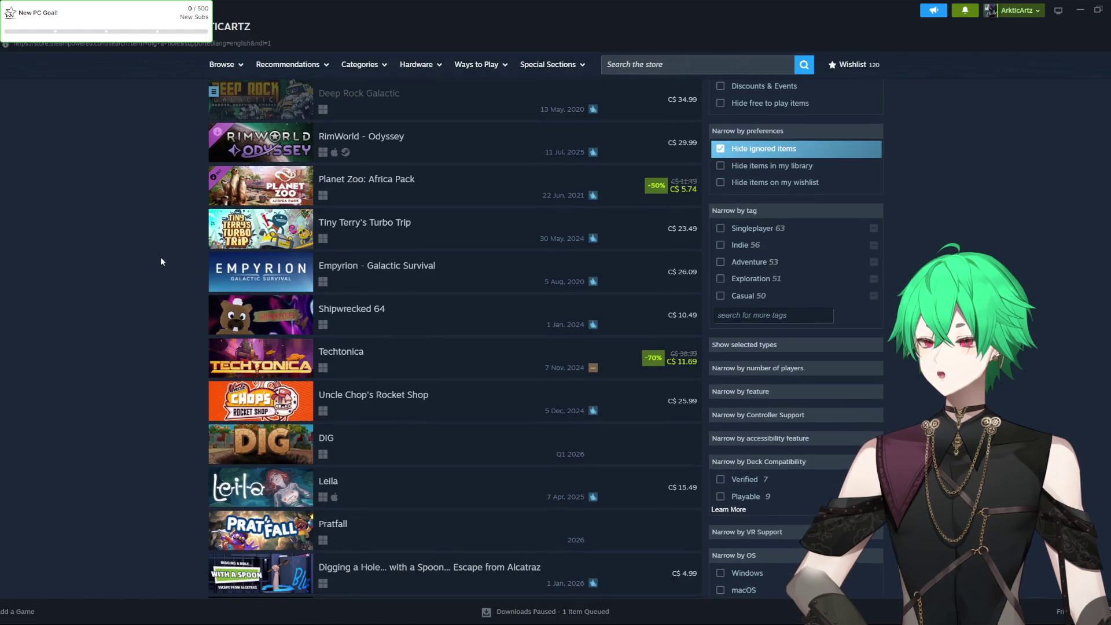
scroll(161, 262, "down", 4)
scroll(158, 266, "down", 2)
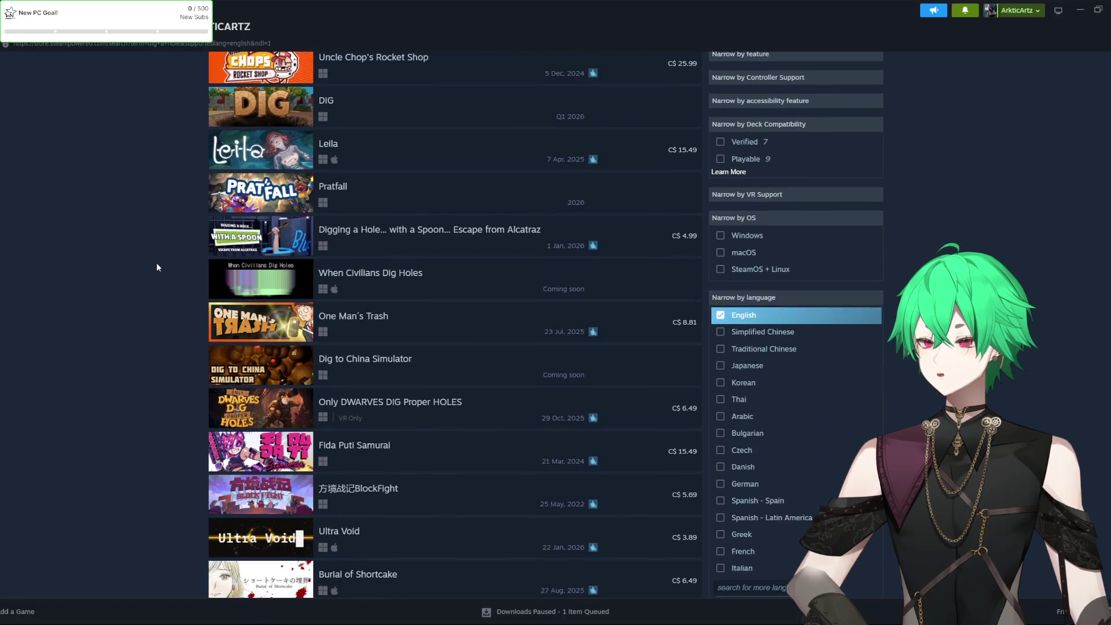
scroll(156, 267, "down", 4)
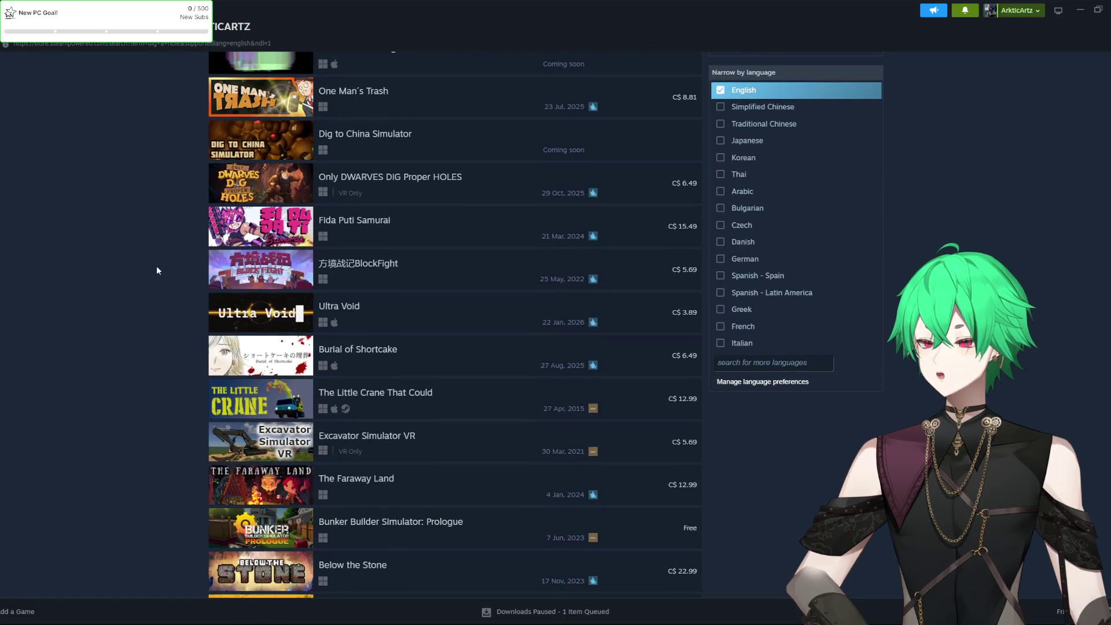
left_click(255, 438)
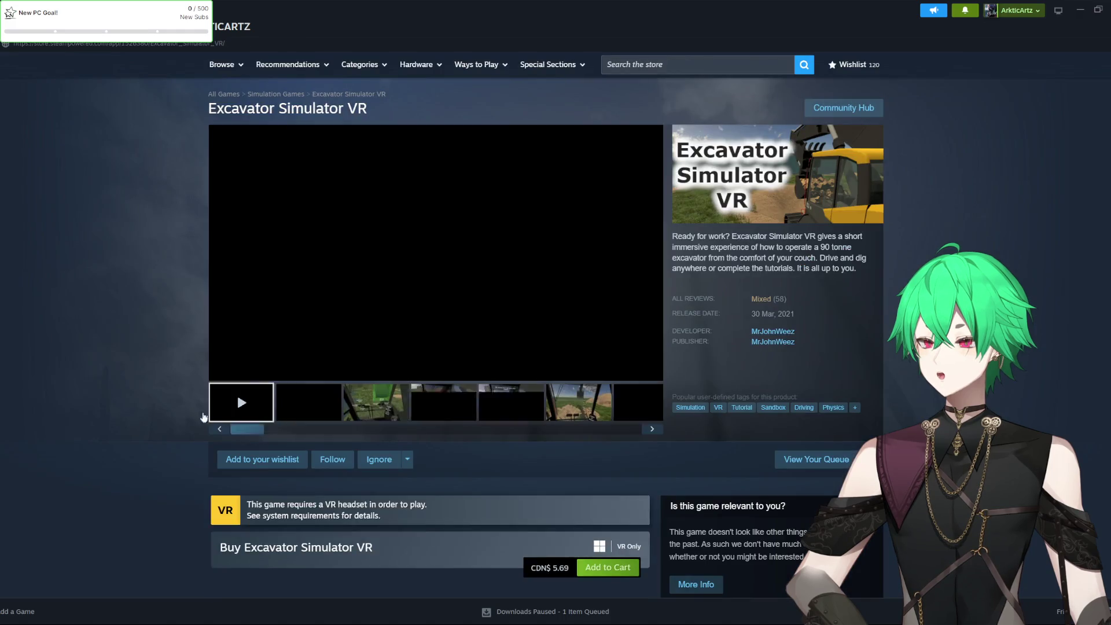
Show the fourth Excavator Simulator VR screenshot in the main media viewer
left_click(423, 410)
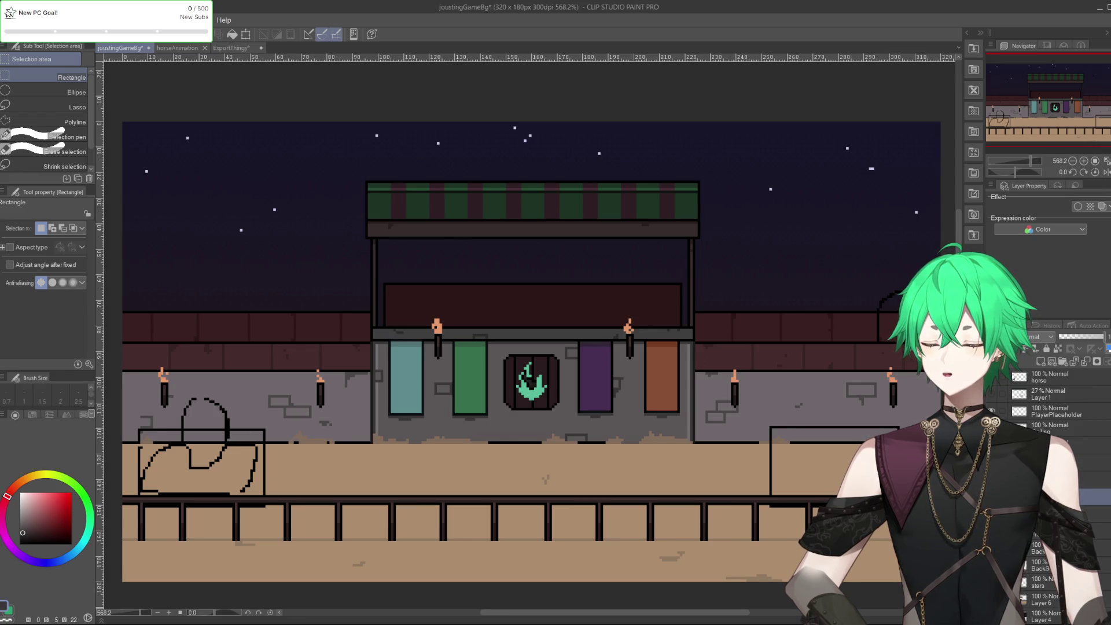
Switch to Steam, find Hour Night in the game library, and open its store page
key("alt+Tab")
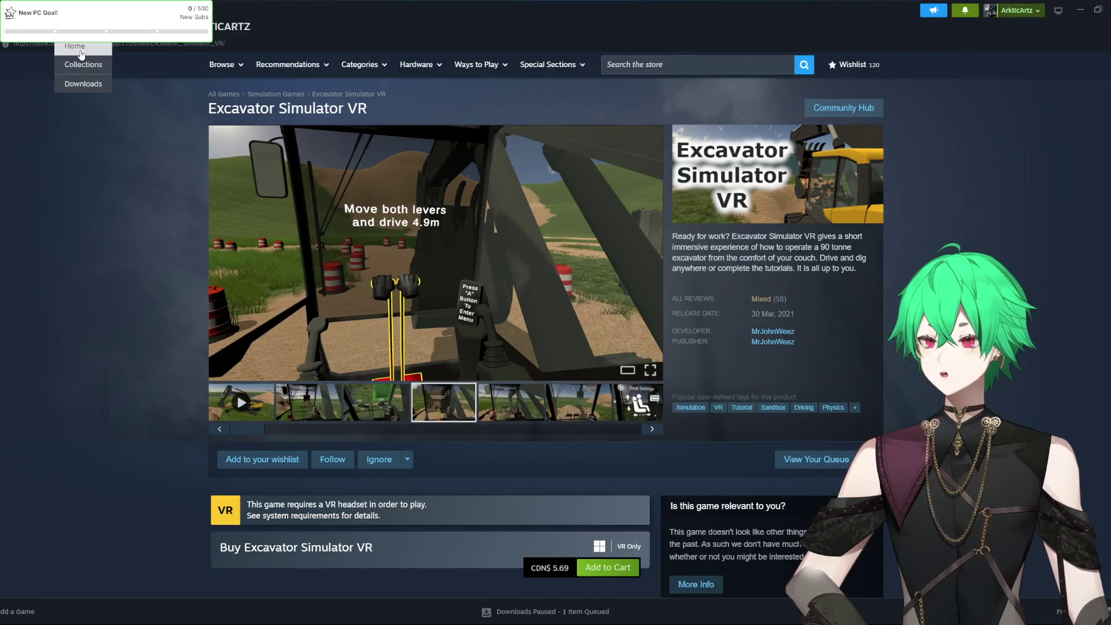
left_click(81, 26)
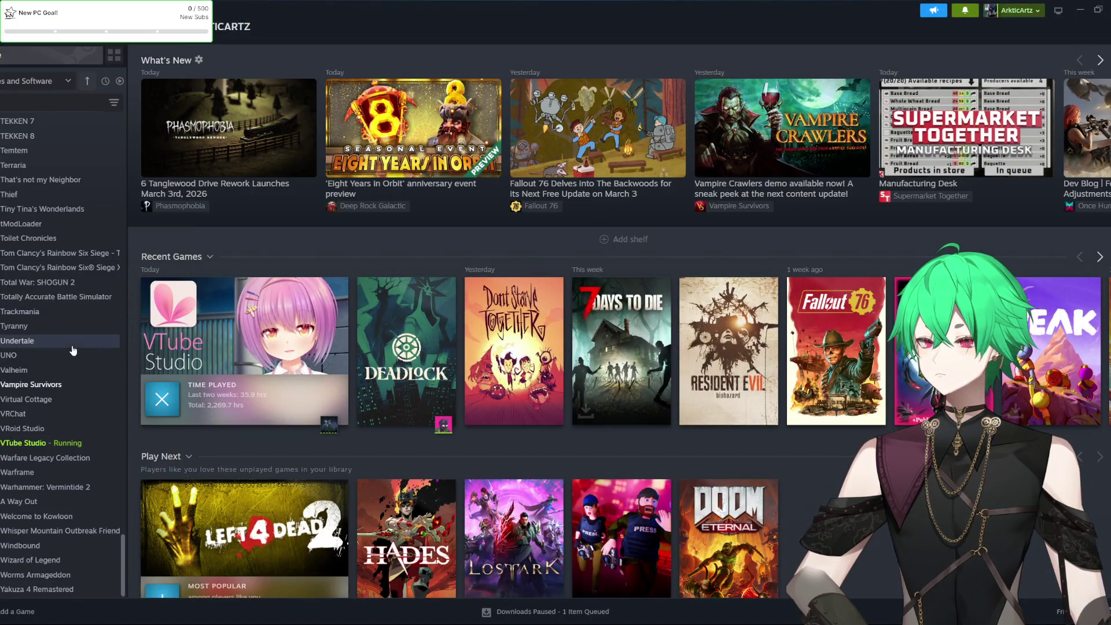
scroll(64, 345, "up", 8)
scroll(65, 345, "up", 12)
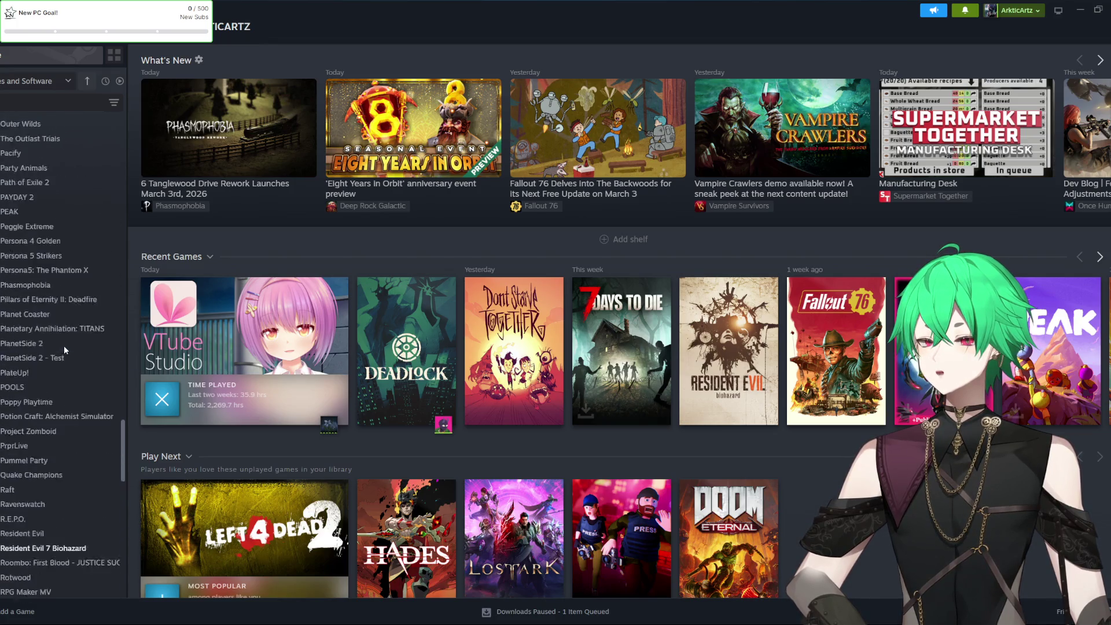
scroll(63, 345, "up", 10)
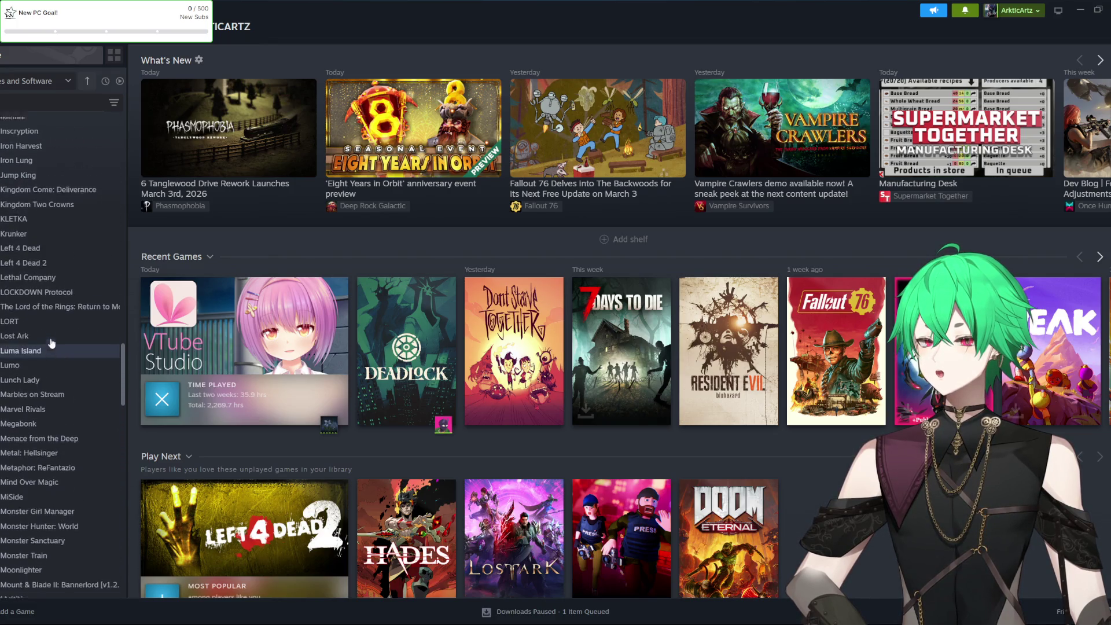
scroll(50, 337, "up", 2)
left_click(49, 335)
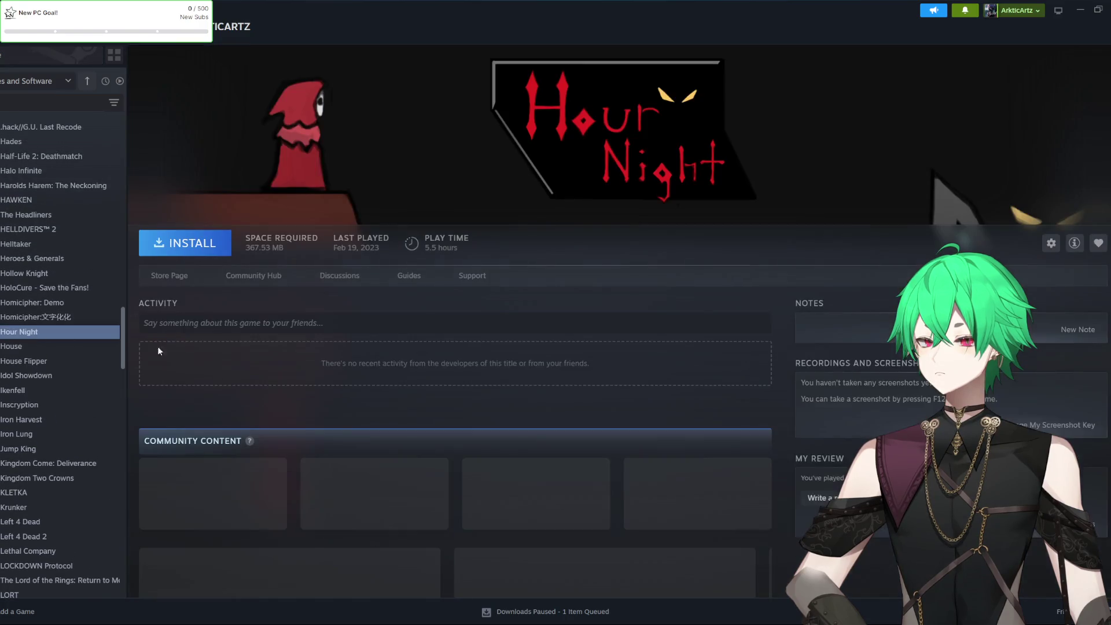
left_click(176, 286)
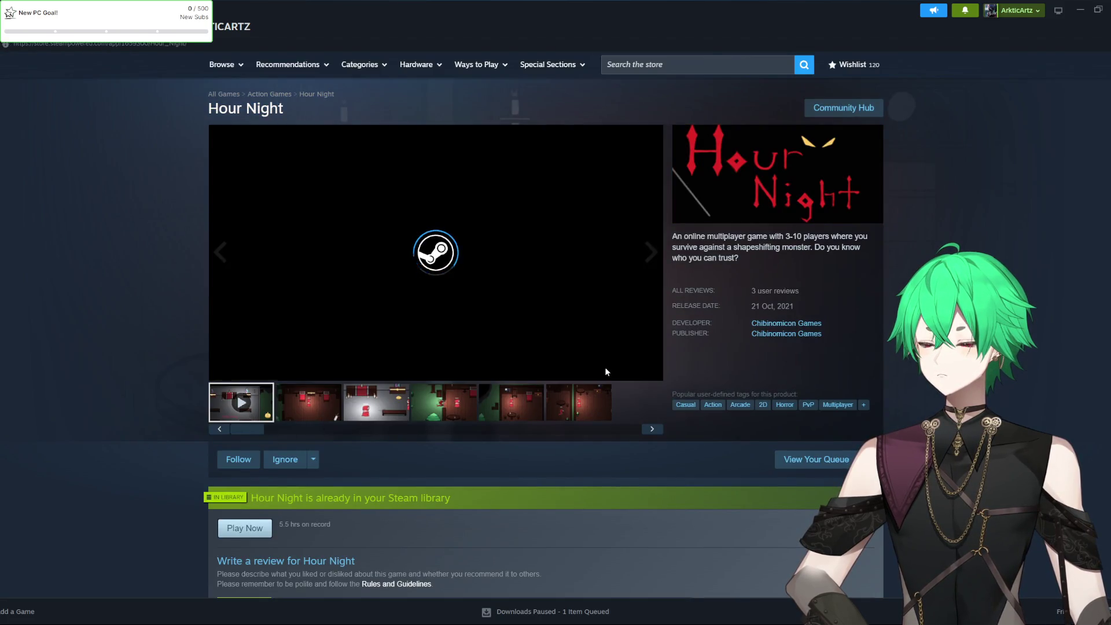
Play the Hour Night store-page trailer in fullscreen
left_click(650, 371)
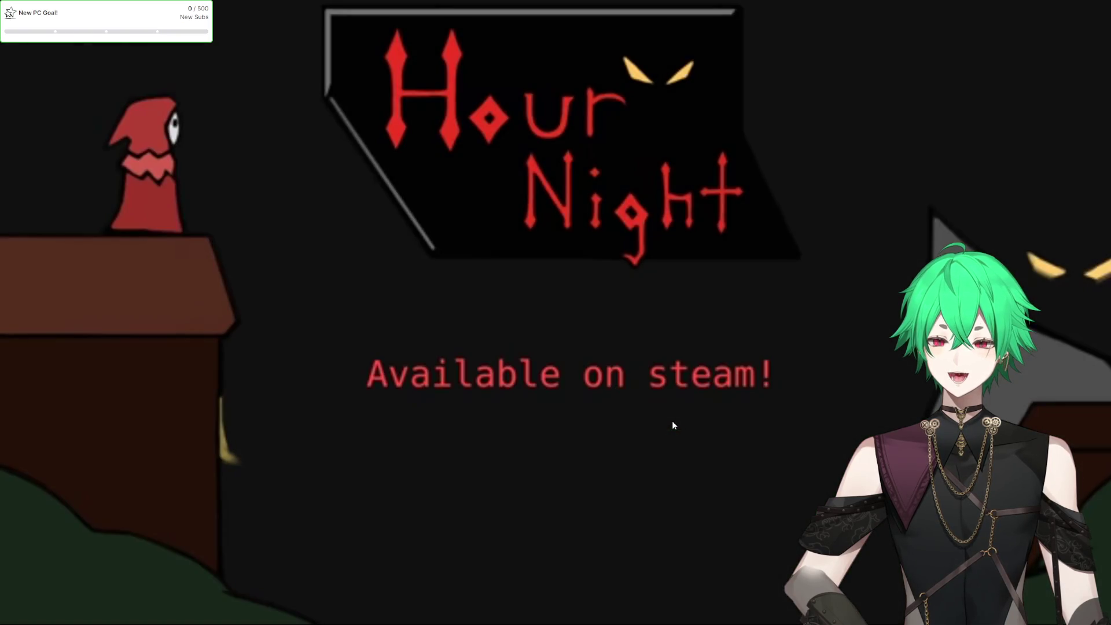
Exit the fullscreen trailer and display the fourth Hour Night screenshot
mouse_move(353, 294)
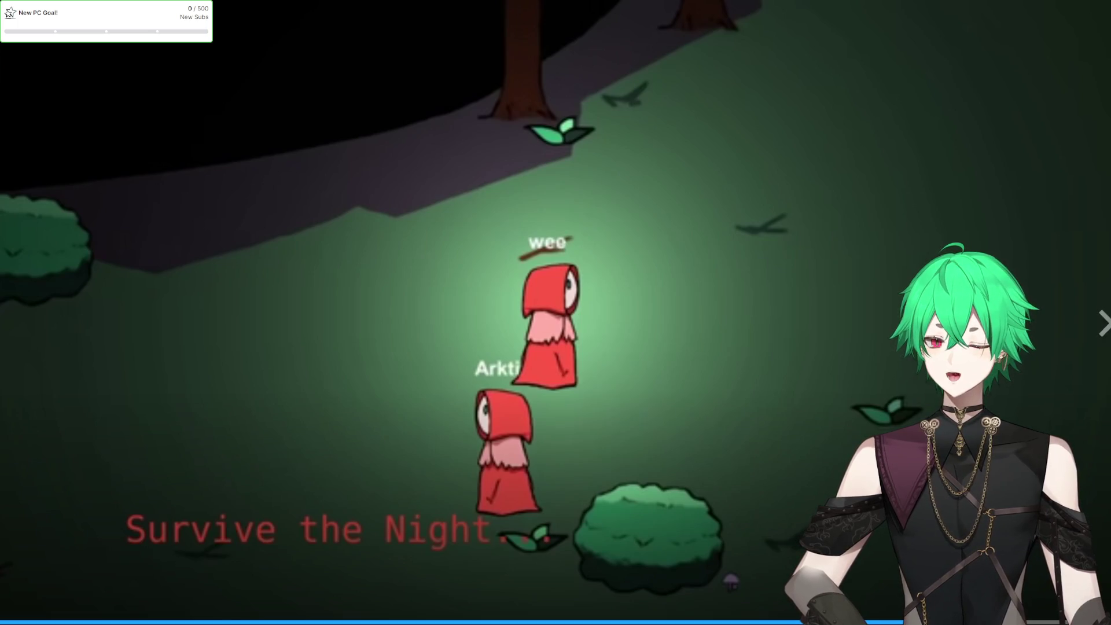
key("Escape")
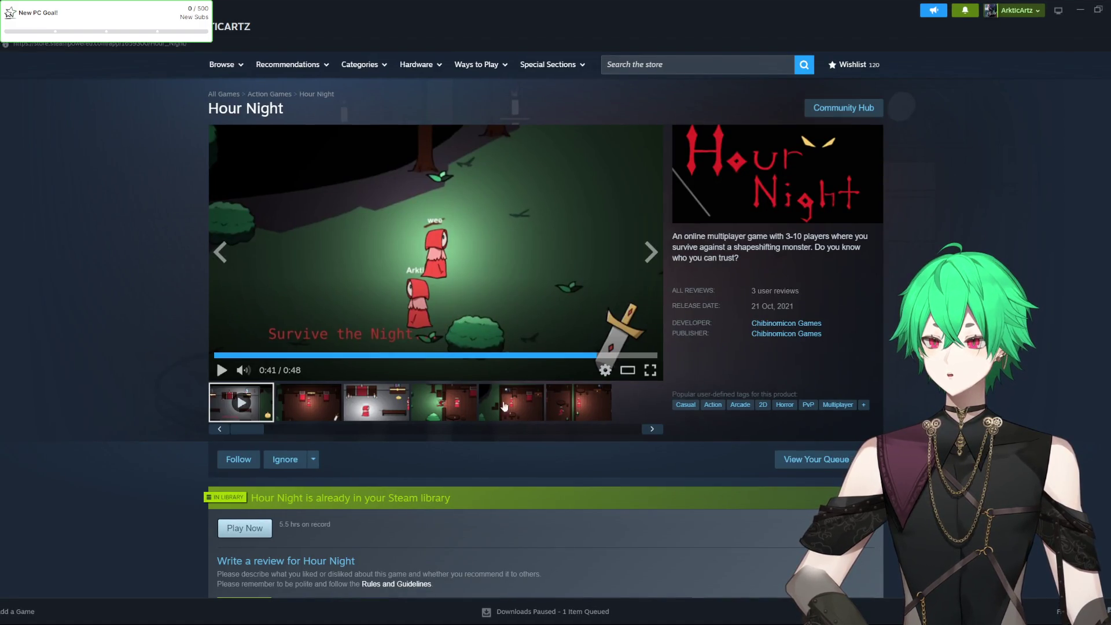
left_click(429, 393)
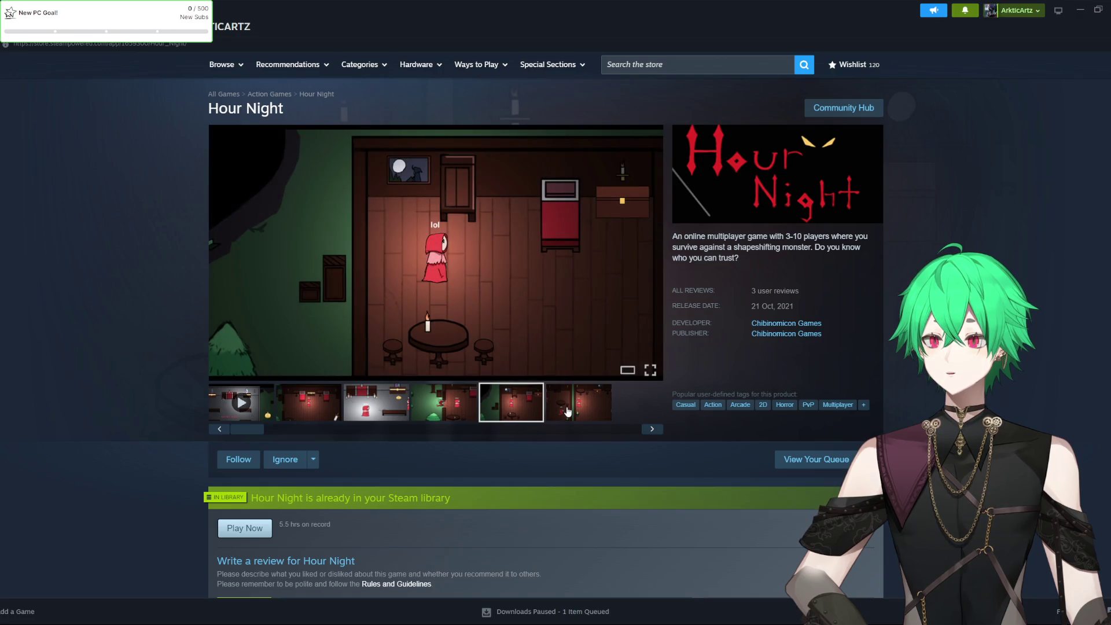
Enlarge another Hour Night screenshot showing the red-hooded character in a bedroom
left_click(587, 411)
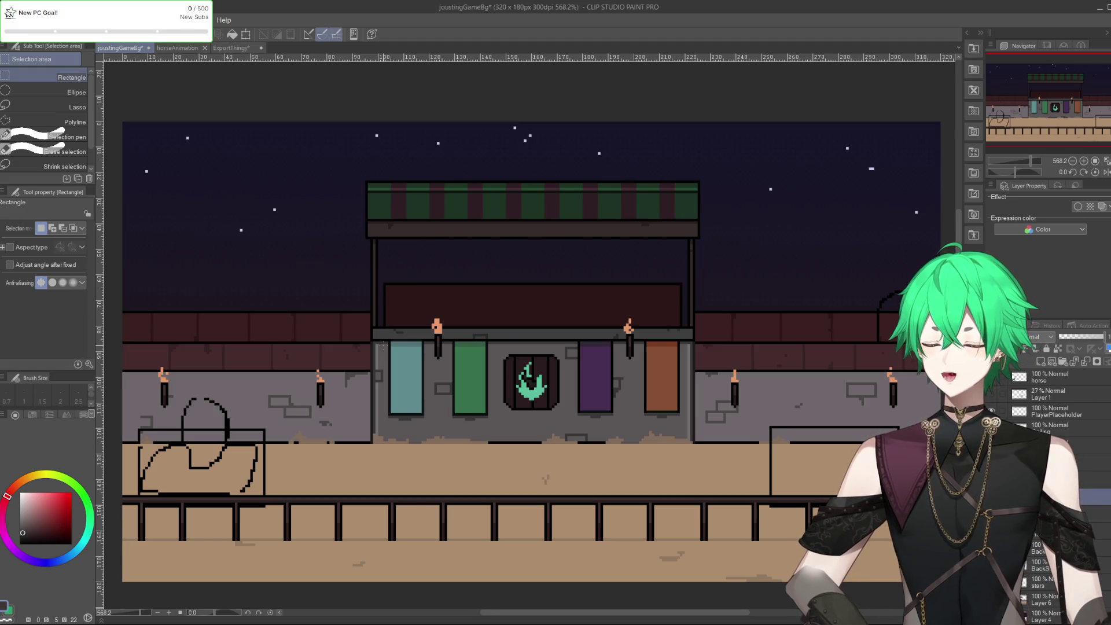
Save the joustingGameBg artwork with File > Save
scroll(516, 346, "down", 3)
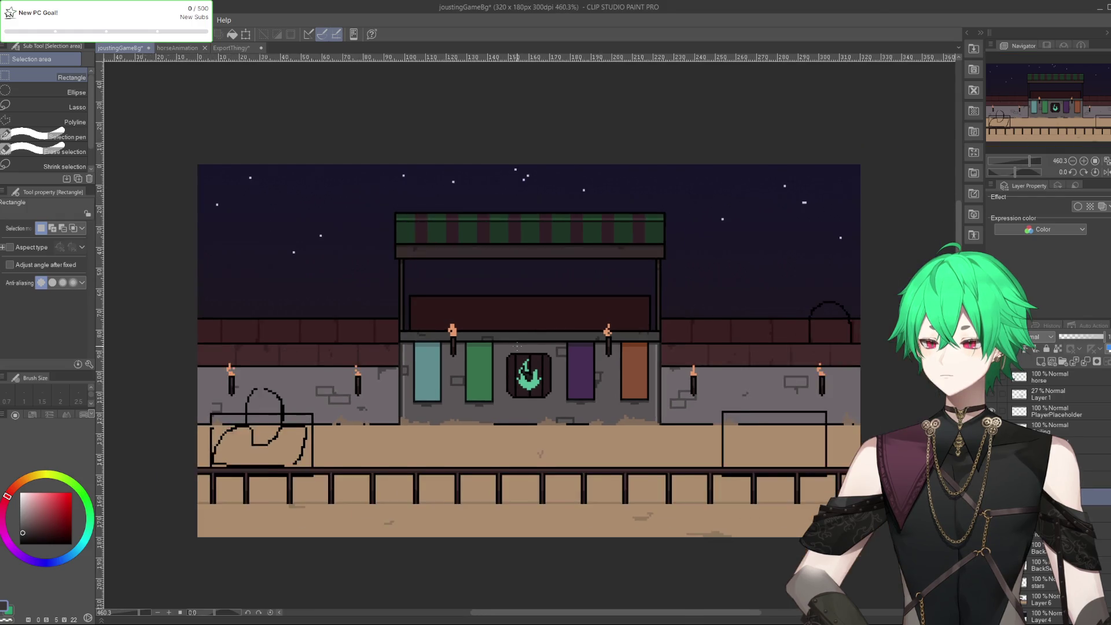
scroll(517, 346, "up", 3)
scroll(422, 304, "down", 1)
scroll(423, 304, "down", 3)
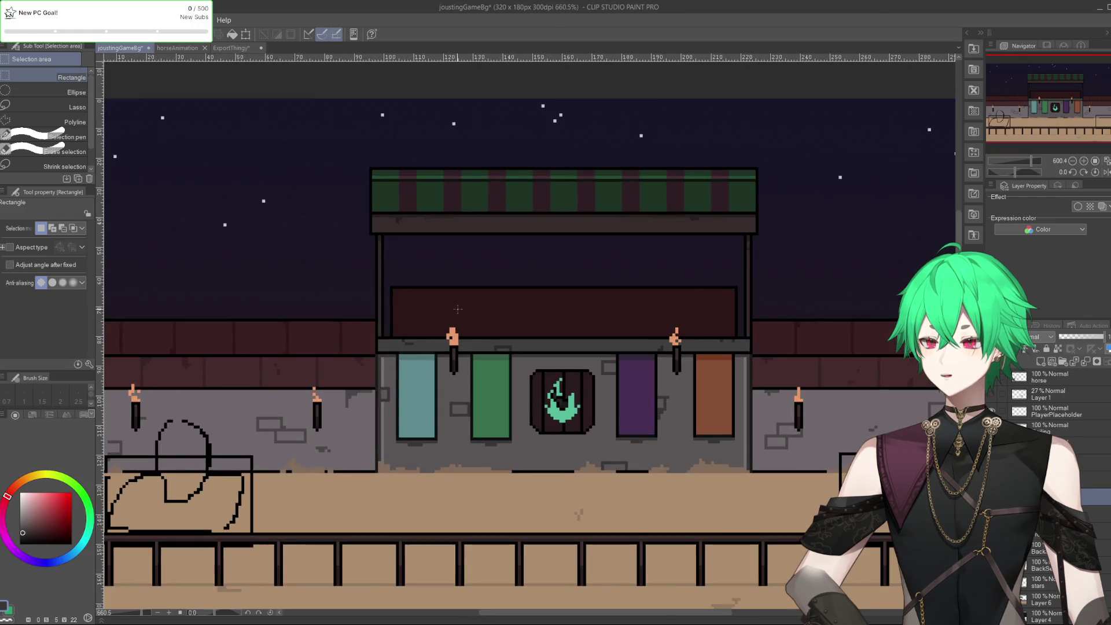
scroll(705, 366, "down", 1)
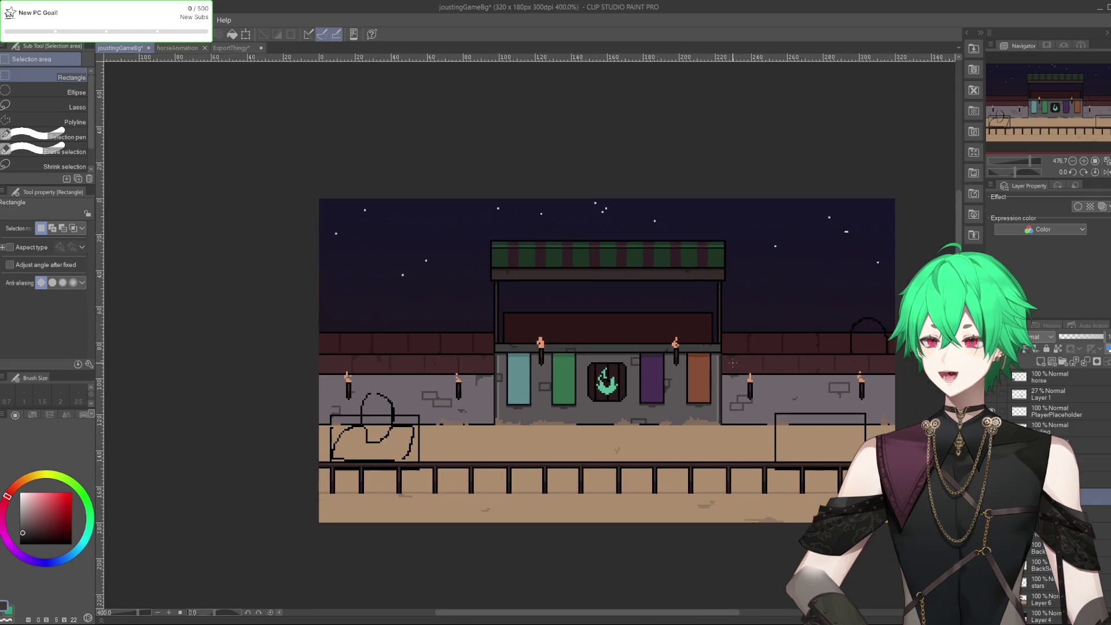
scroll(723, 362, "up", 3)
scroll(779, 354, "down", 1)
scroll(779, 354, "up", 2)
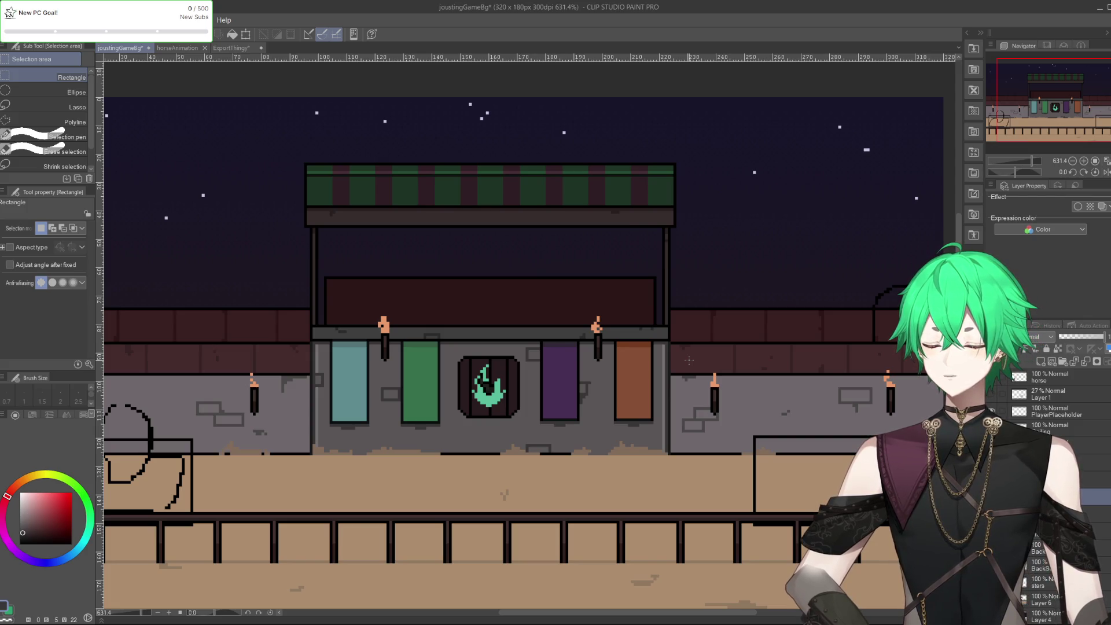
scroll(346, 295, "down", 5)
scroll(446, 312, "up", 4)
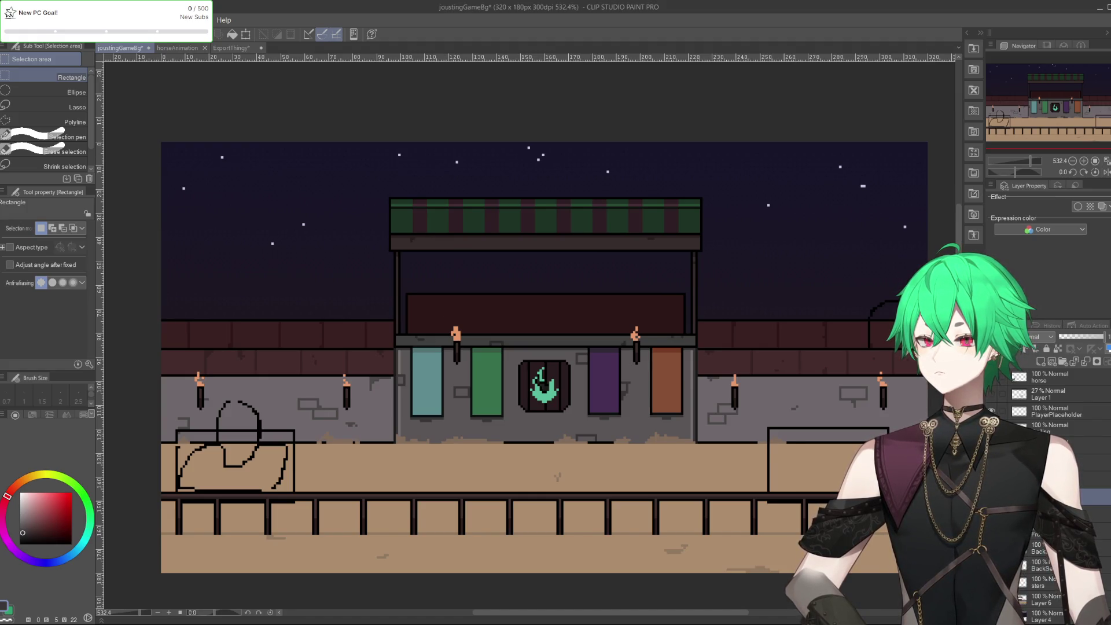
left_click(9, 20)
left_click(23, 99)
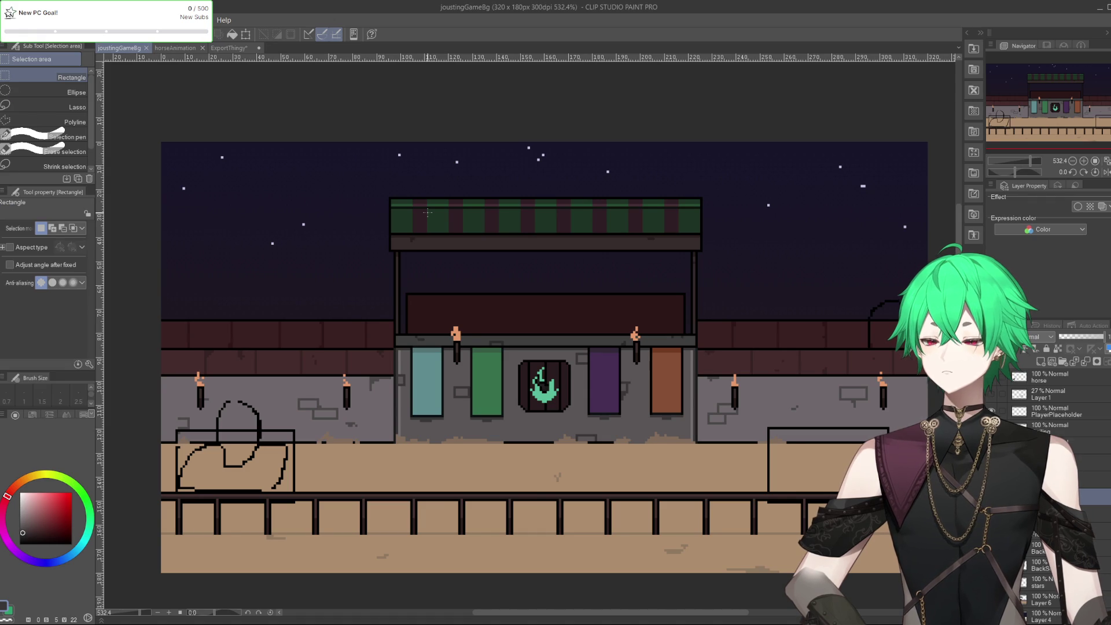
Cycle through the ExportThingy and horseAnimation file tabs, then move to Unity
scroll(486, 202, "down", 1)
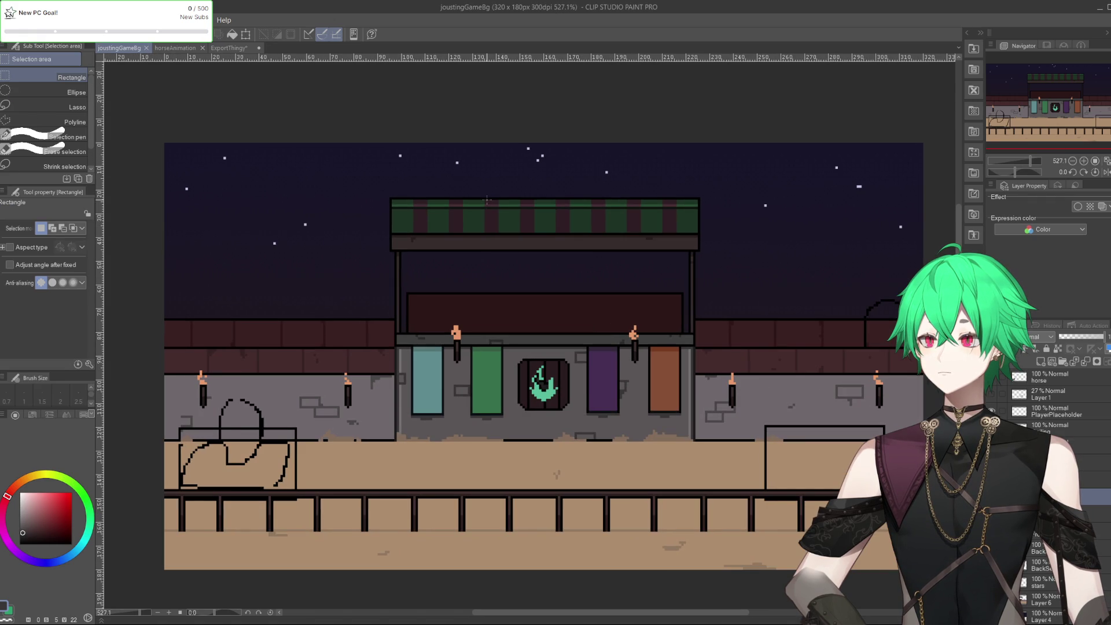
left_click(175, 48)
left_click(124, 48)
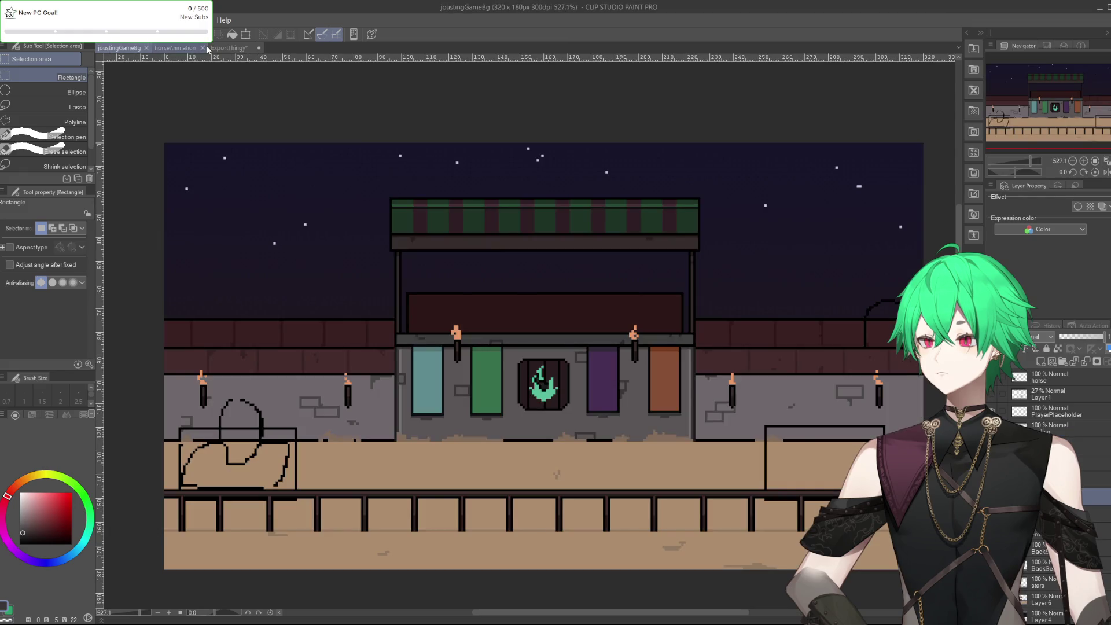
left_click(222, 48)
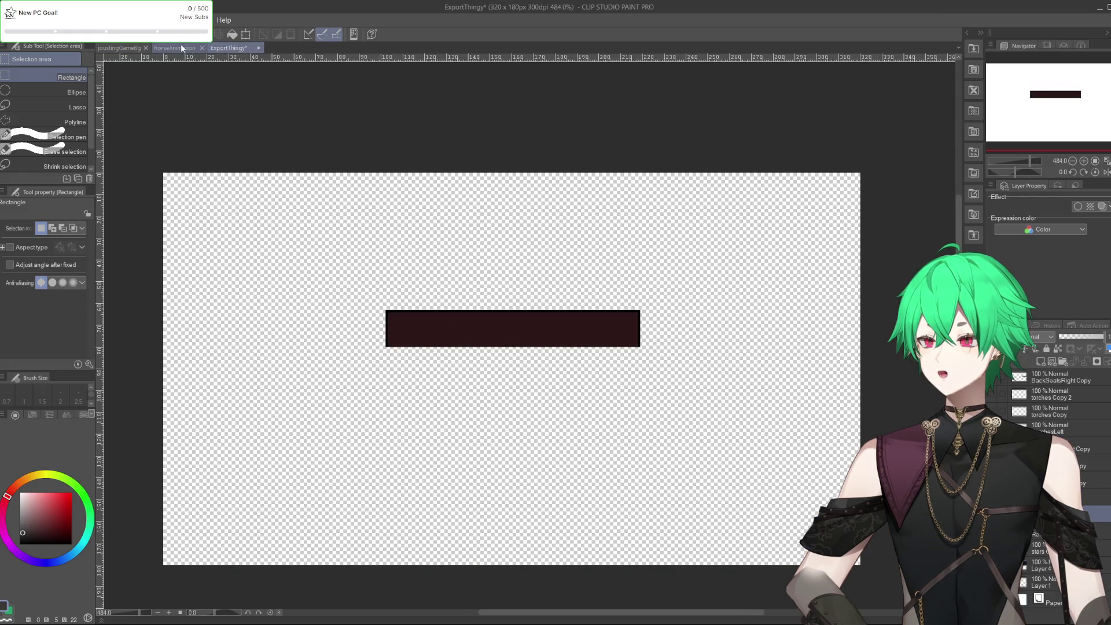
left_click(177, 48)
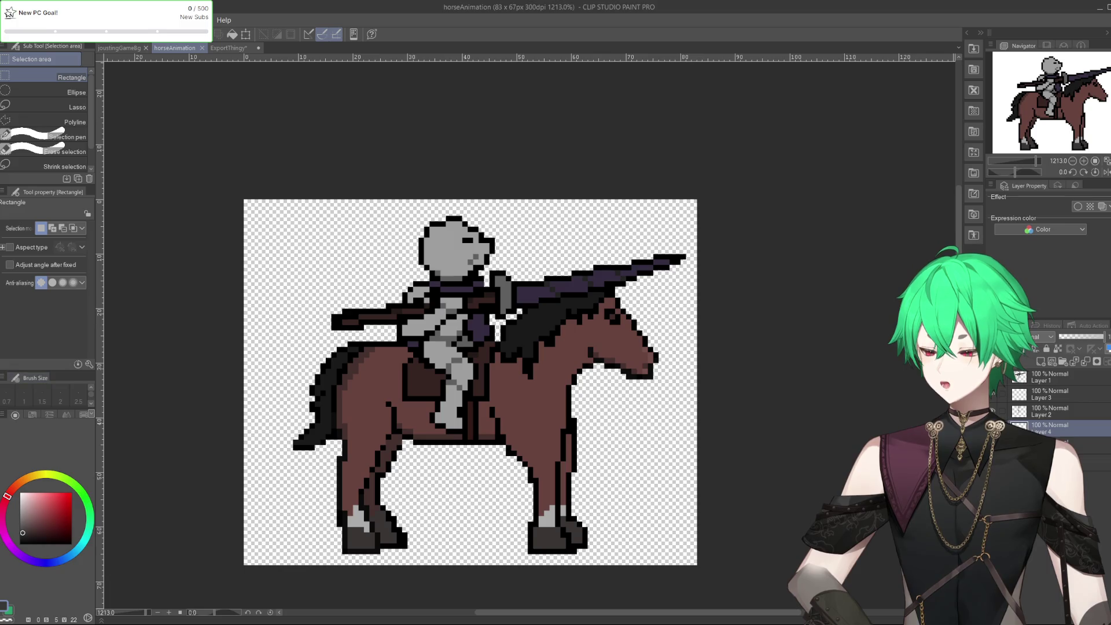
key("alt+Tab")
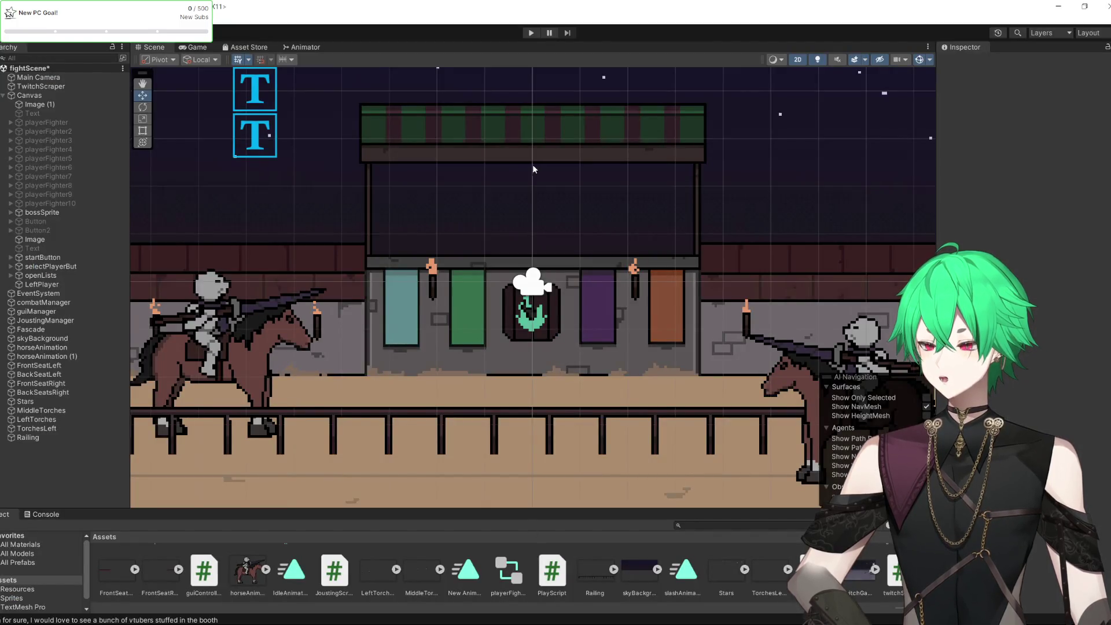
Zoom the Scene view onto the fightScene arena with its booth, banners, torches and riders
scroll(602, 188, "up", 1)
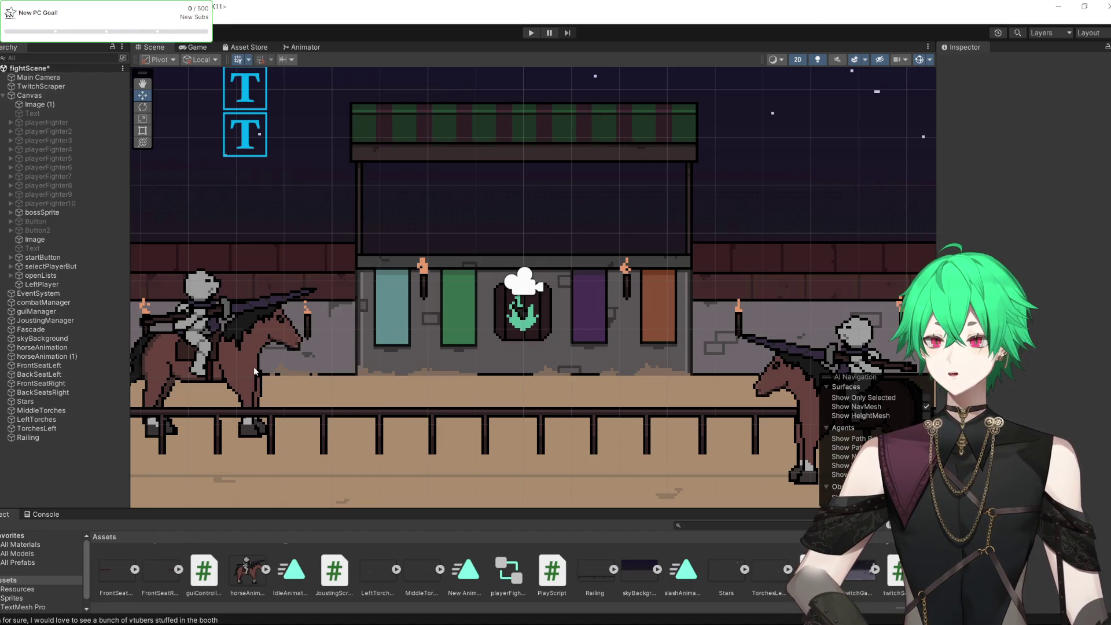
scroll(238, 321, "up", 2)
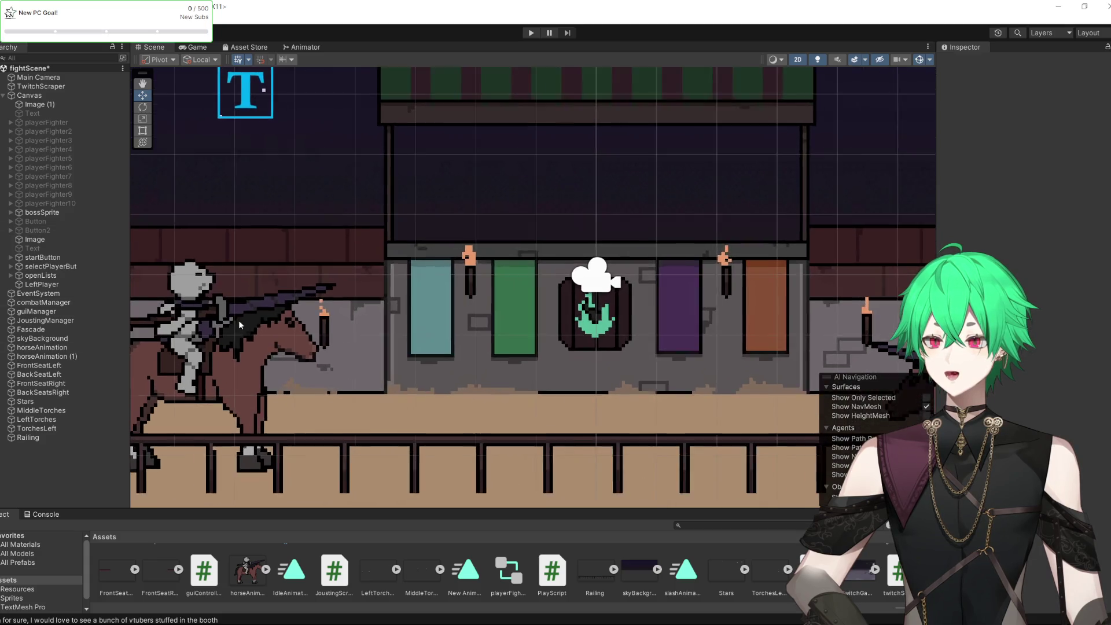
scroll(238, 320, "down", 2)
scroll(440, 304, "down", 1)
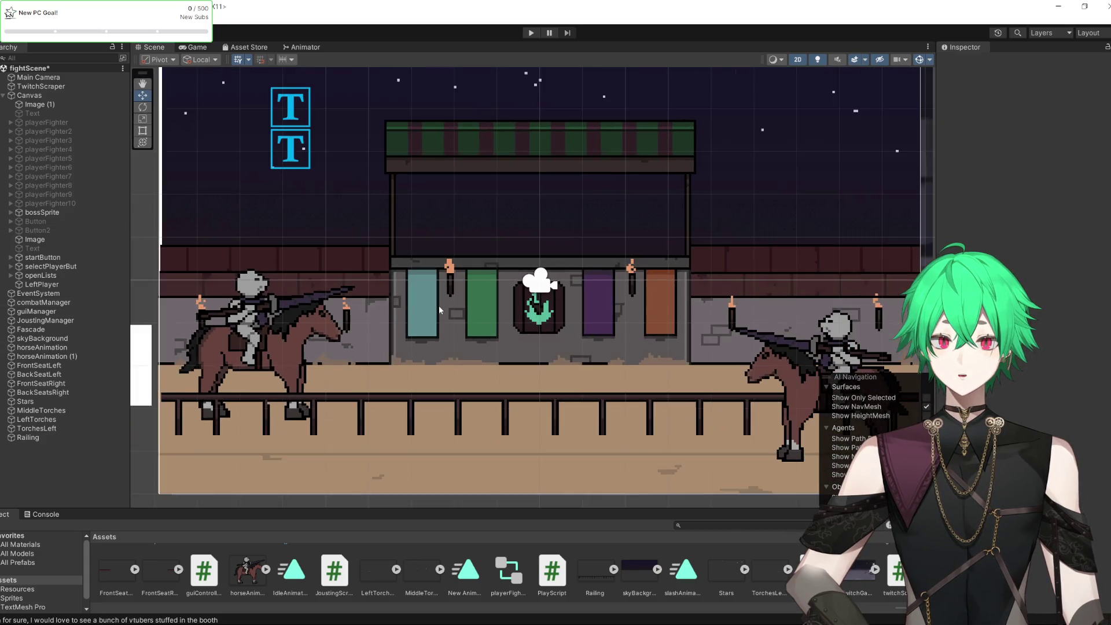
scroll(440, 310, "up", 1)
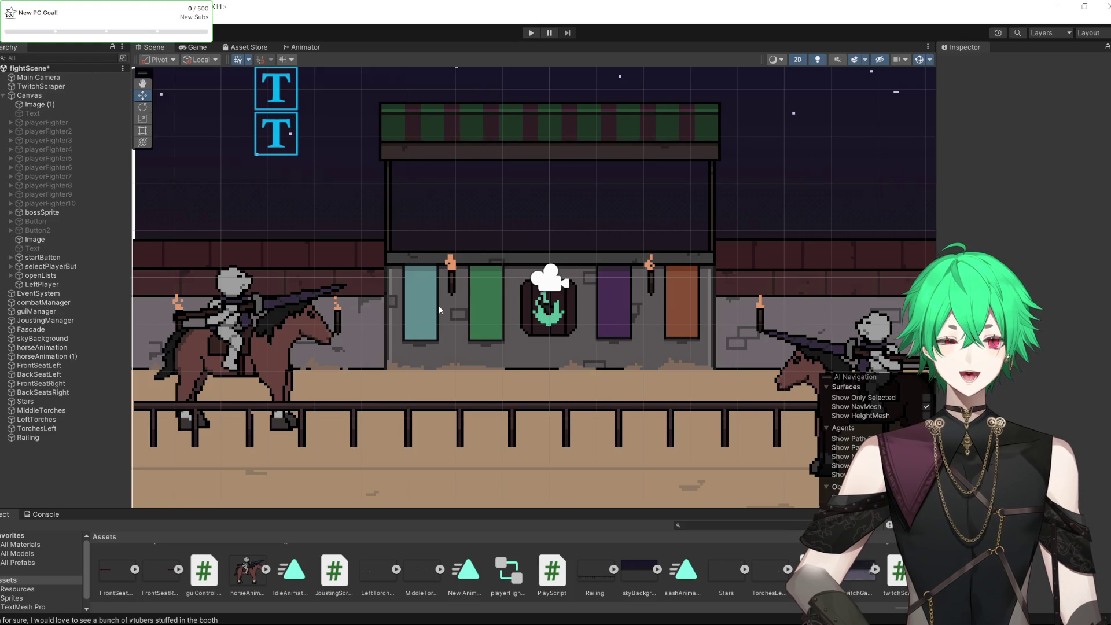
mouse_move(613, 346)
left_mouse_down()
mouse_move(491, 280)
mouse_move(705, 284)
left_mouse_up()
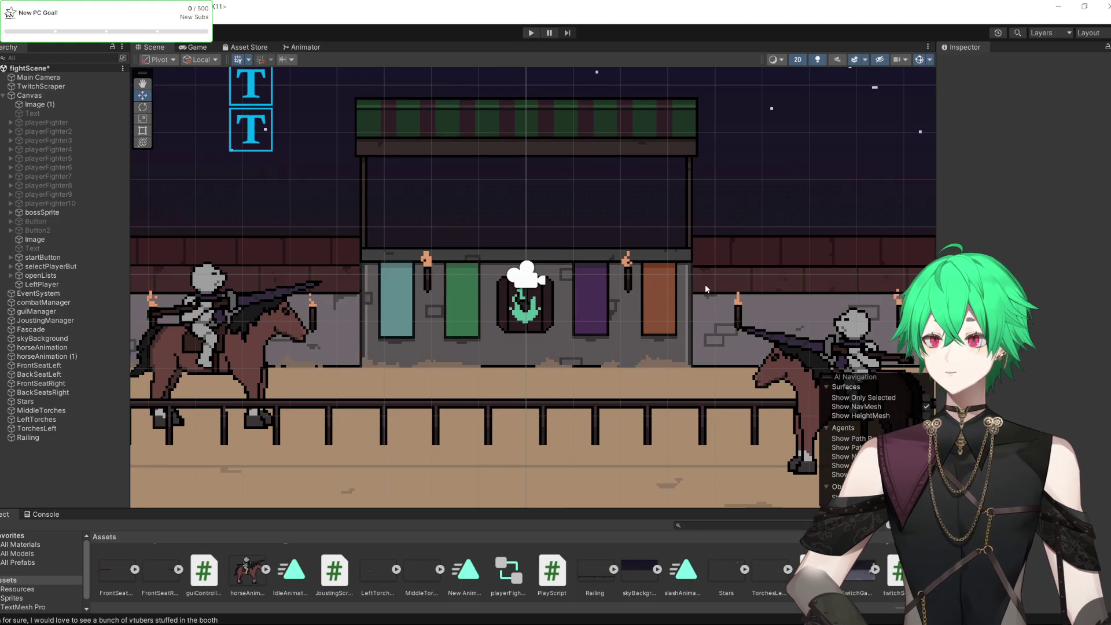